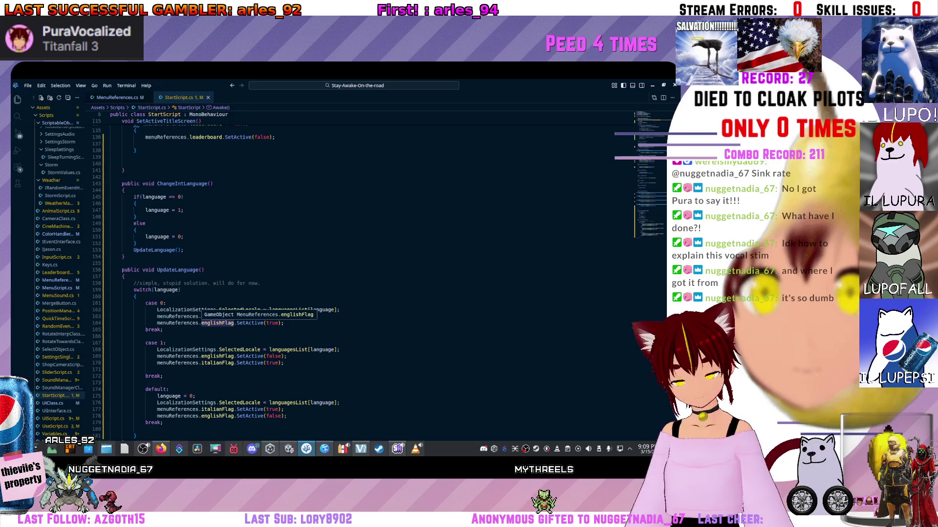
Step: Review the UpdateLanguage switch's default case and the italianFlag line in case 1
{"action": "scroll", "coordinate": [218, 323], "scroll_direction": "down", "scroll_amount": 4}
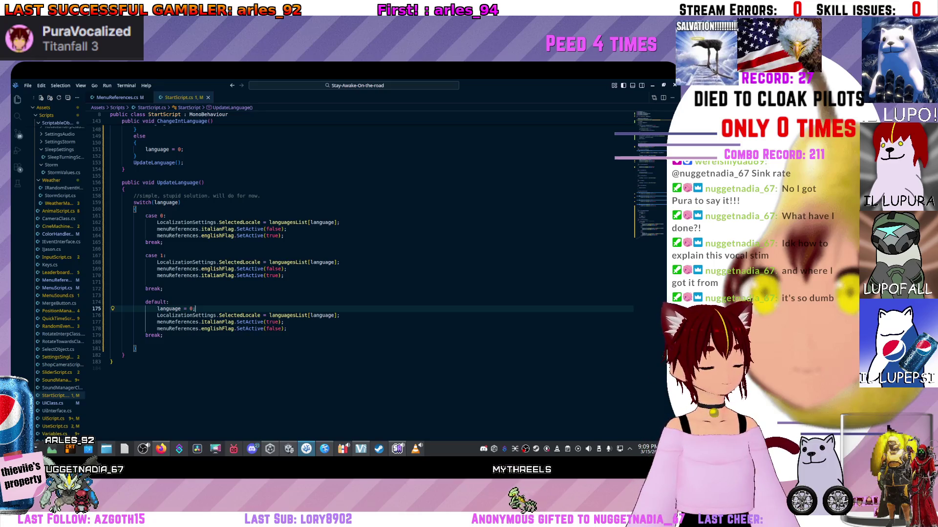
{"action": "scroll", "coordinate": [362, 234], "scroll_direction": "down", "scroll_amount": 1}
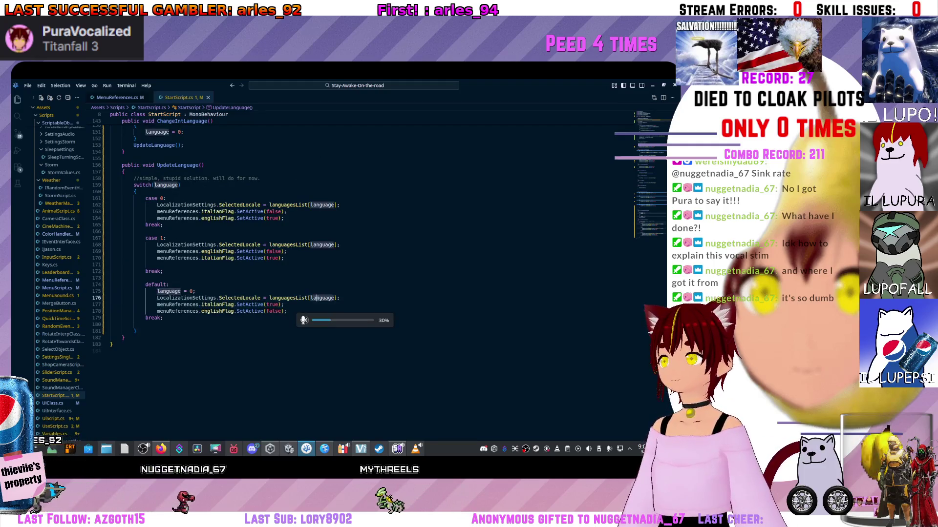
{"action": "scroll", "coordinate": [314, 350], "scroll_direction": "up", "scroll_amount": 3}
{"action": "left_click", "coordinate": [315, 350]}
{"action": "scroll", "coordinate": [315, 350], "scroll_direction": "up", "scroll_amount": 6}
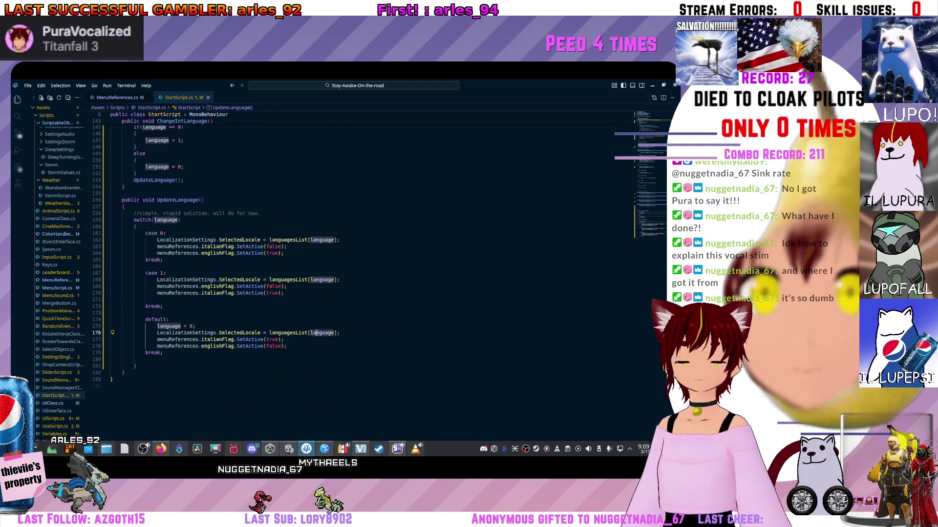
{"action": "scroll", "coordinate": [315, 293], "scroll_direction": "down", "scroll_amount": 6}
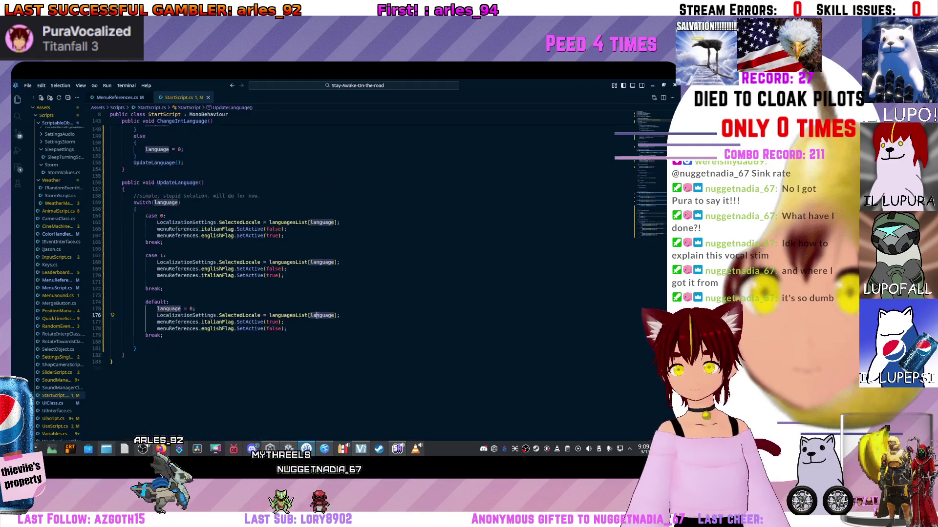
{"action": "left_click", "coordinate": [166, 290]}
{"action": "left_click", "coordinate": [284, 310]}
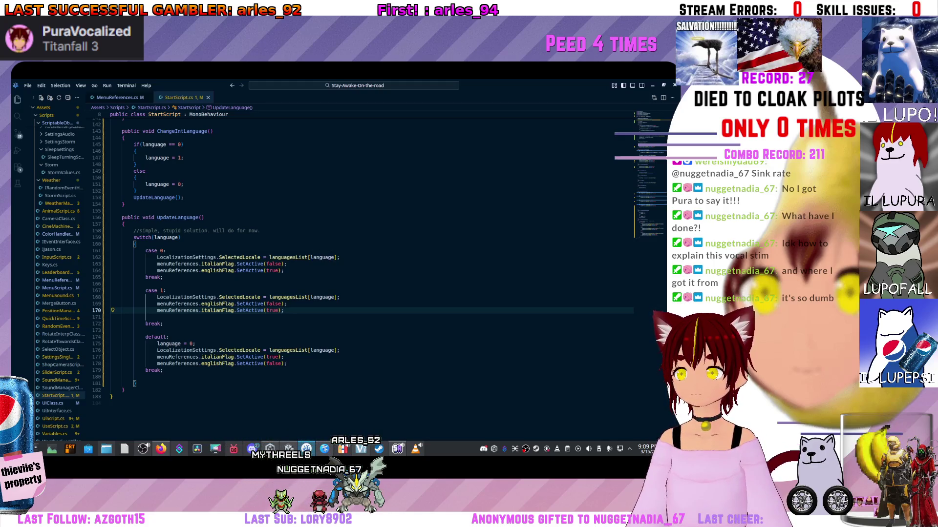
Step: Inspect case 0's englishFlag and break, highlighting the switch's case values
{"action": "left_click", "coordinate": [283, 271]}
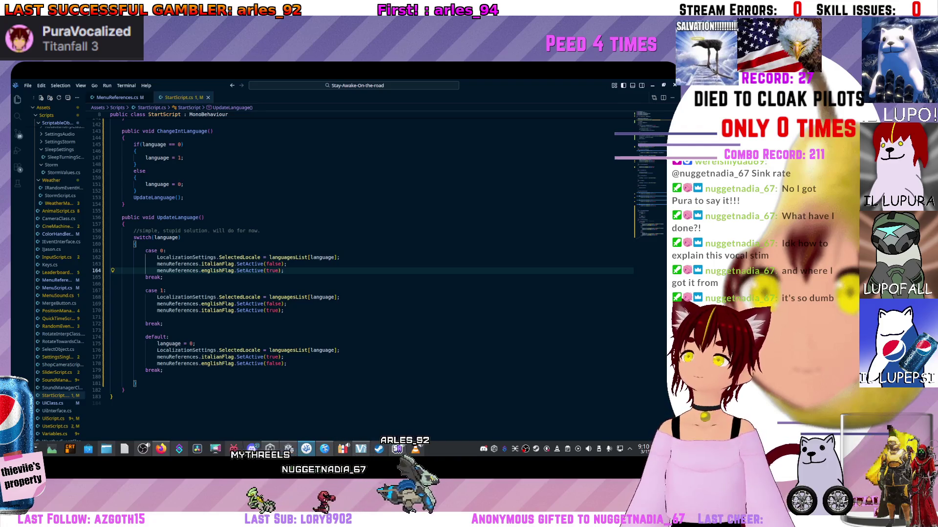
{"action": "left_click", "coordinate": [110, 284]}
{"action": "left_click", "coordinate": [163, 278]}
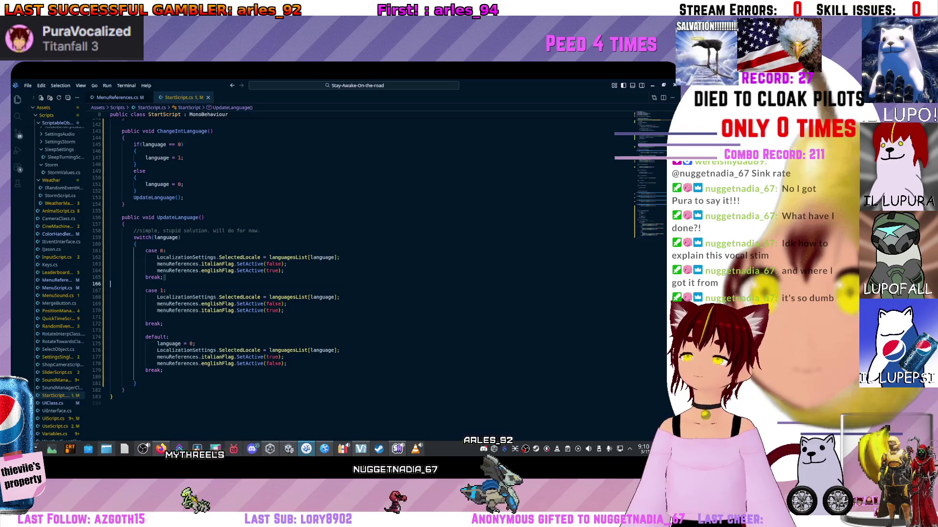
{"action": "scroll", "coordinate": [361, 274], "scroll_direction": "up", "scroll_amount": 5}
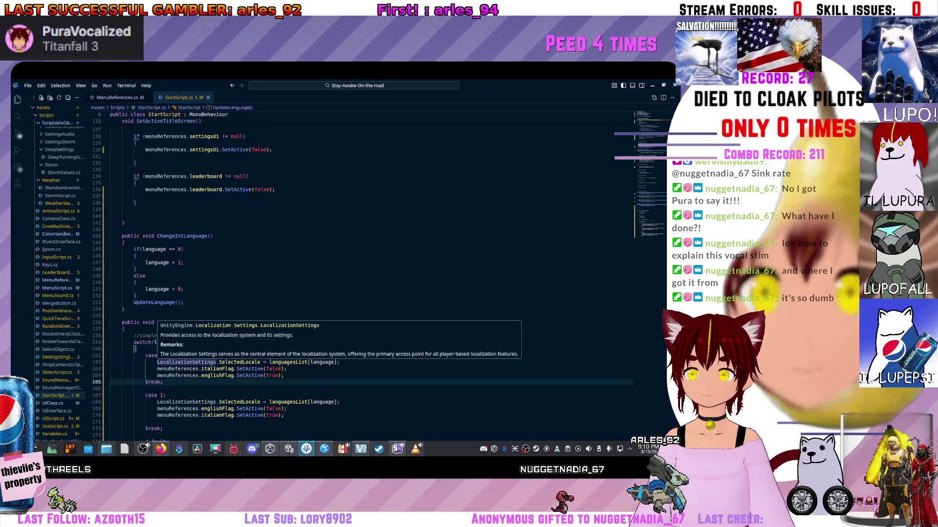
{"action": "left_click", "coordinate": [166, 356]}
{"action": "left_click", "coordinate": [156, 356]}
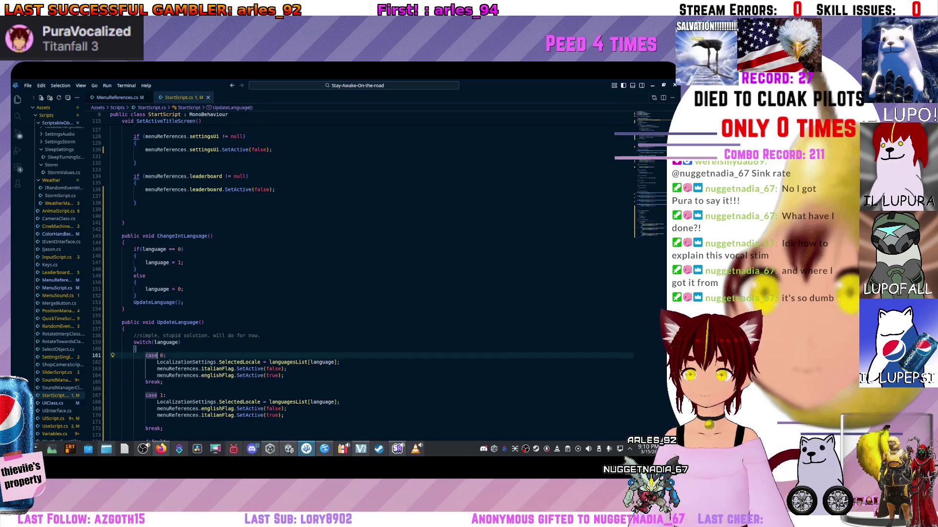
{"action": "double_click", "coordinate": [161, 355]}
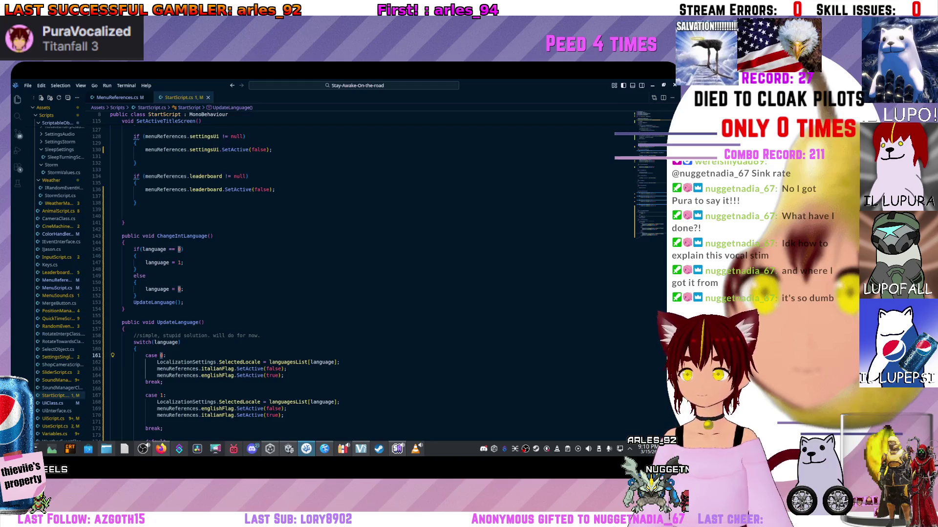
{"action": "scroll", "coordinate": [293, 273], "scroll_direction": "down", "scroll_amount": 5}
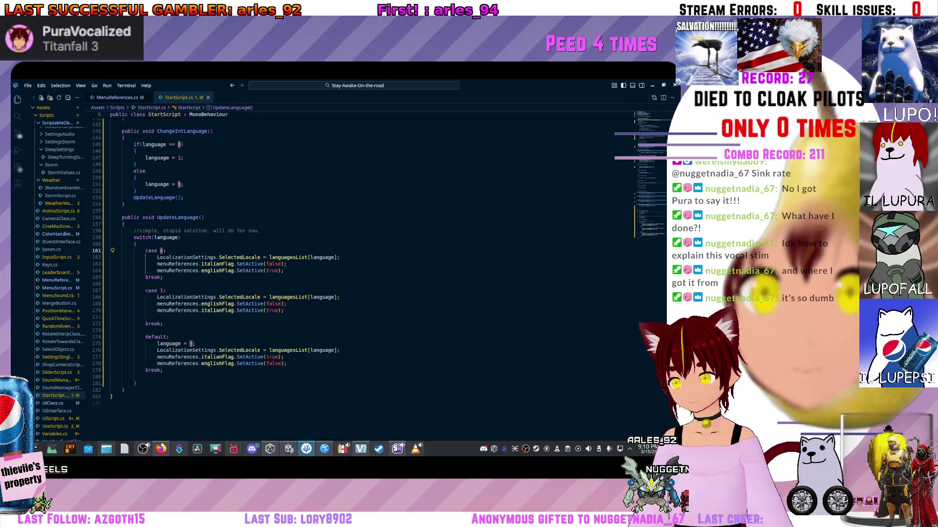
{"action": "left_click", "coordinate": [111, 317]}
{"action": "scroll", "coordinate": [342, 273], "scroll_direction": "up", "scroll_amount": 20}
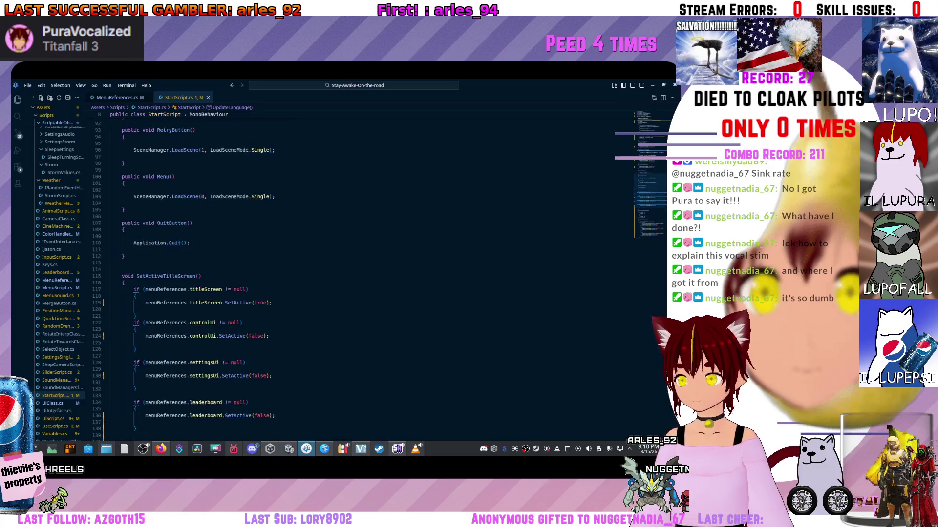
Step: Play-test in Unity: drive, reach Game Over, return to the Italian menu, drive again
{"action": "key", "text": "alt+Tab"}
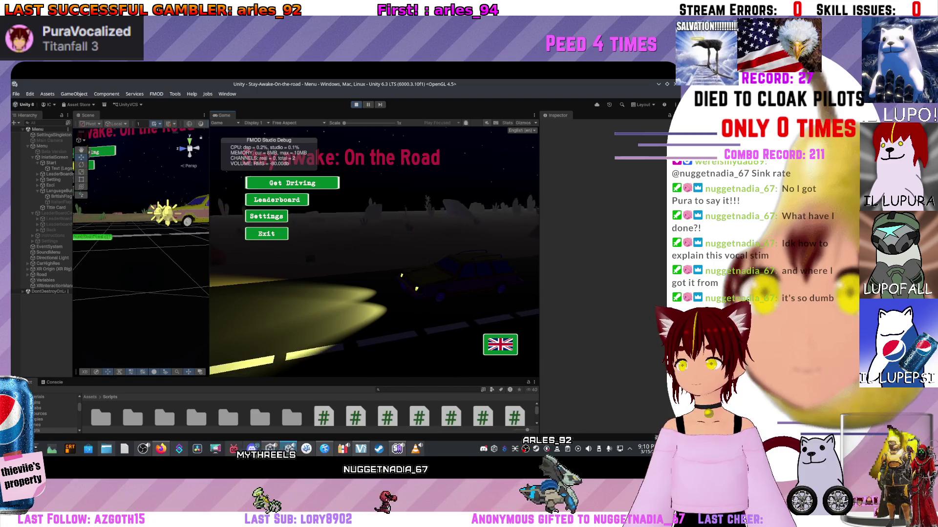
{"action": "key", "text": "Return"}
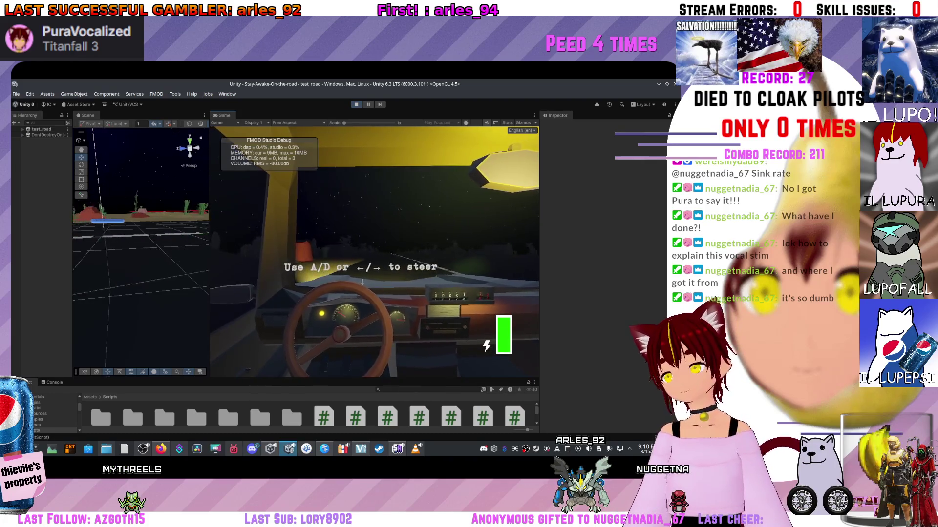
{"action": "key", "text": "r"}
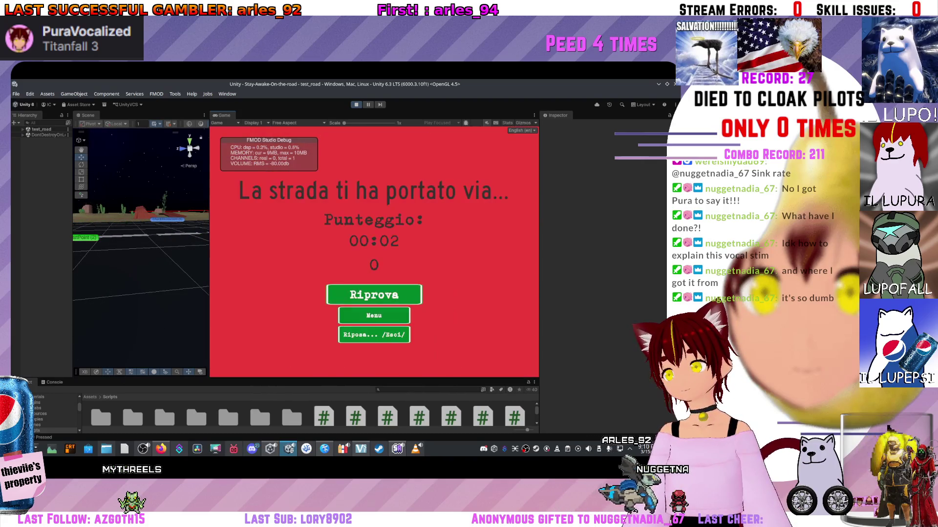
{"action": "key", "text": "Down"}
{"action": "key", "text": "Return"}
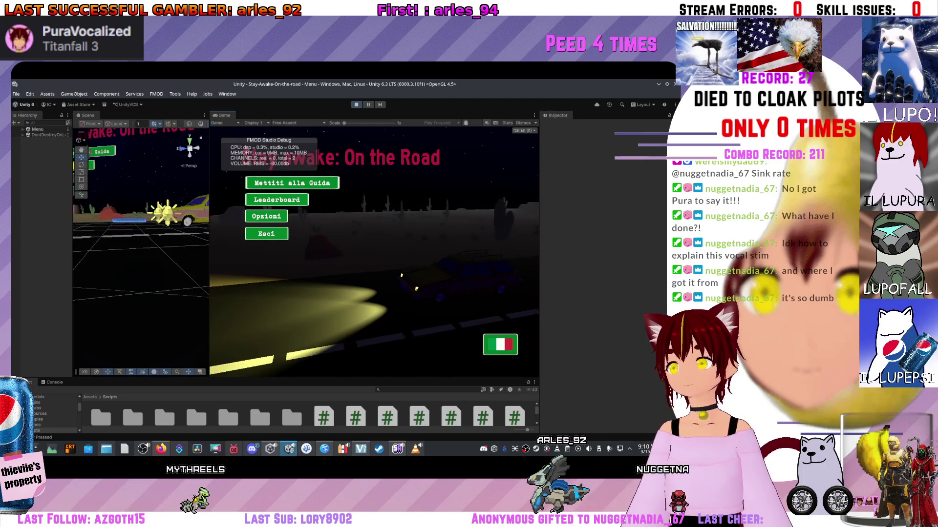
{"action": "key", "text": "Return"}
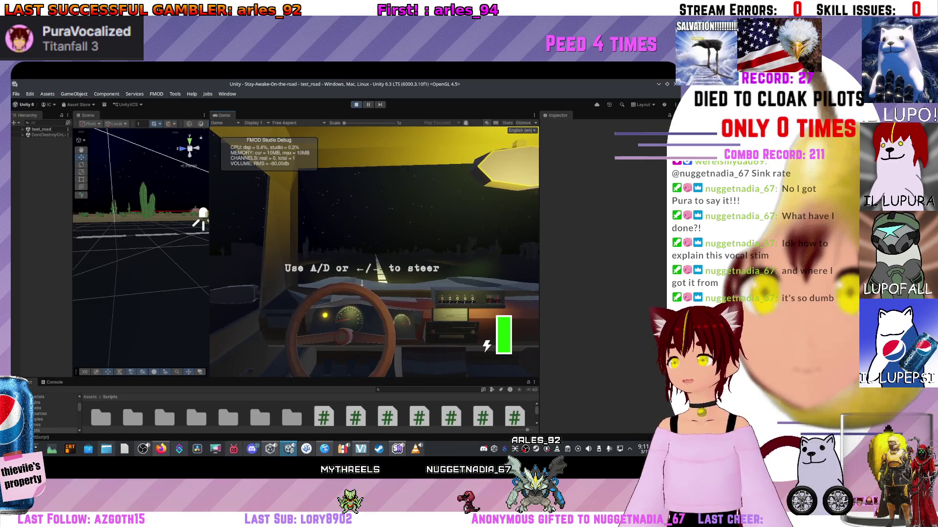
{"action": "key", "text": "d"}
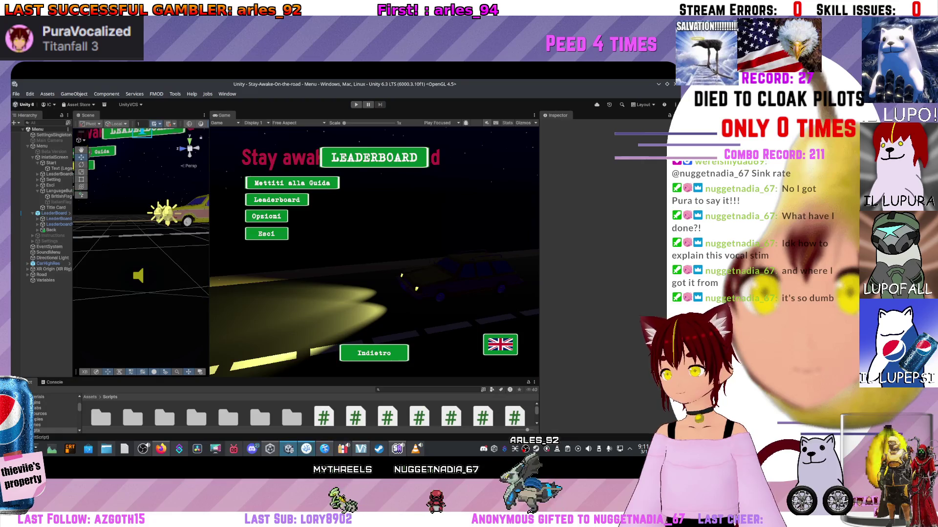
Step: Bring VSCodium back to the front from the taskbar
{"action": "mouse_move", "coordinate": [307, 449]}
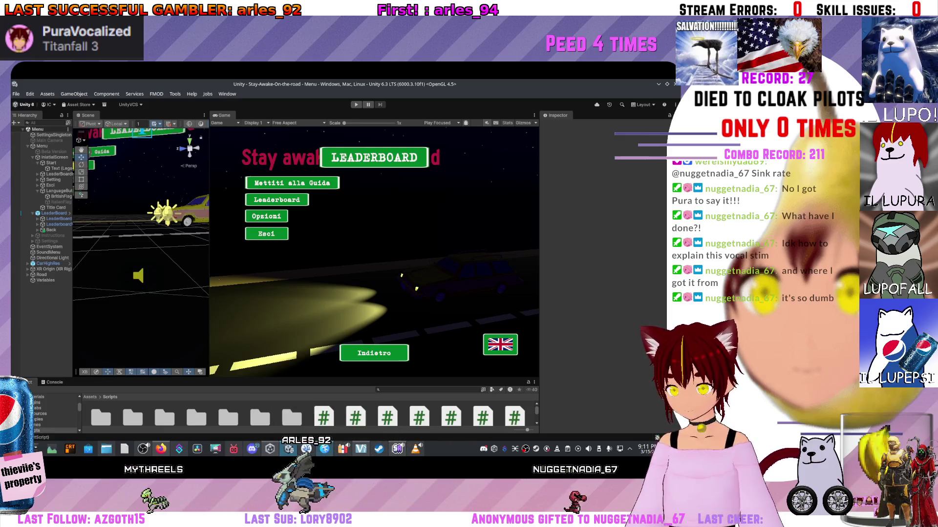
{"action": "left_click", "coordinate": [306, 449]}
{"action": "scroll", "coordinate": [341, 273], "scroll_direction": "down", "scroll_amount": 15}
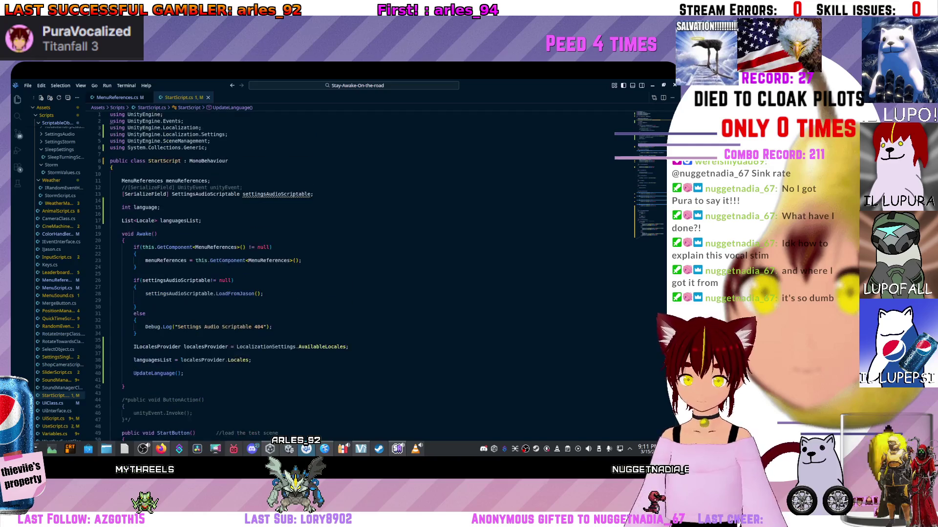
Step: Select the UpdateLanguage call inside StartScript's Awake method
{"action": "scroll", "coordinate": [203, 289], "scroll_direction": "up", "scroll_amount": 14}
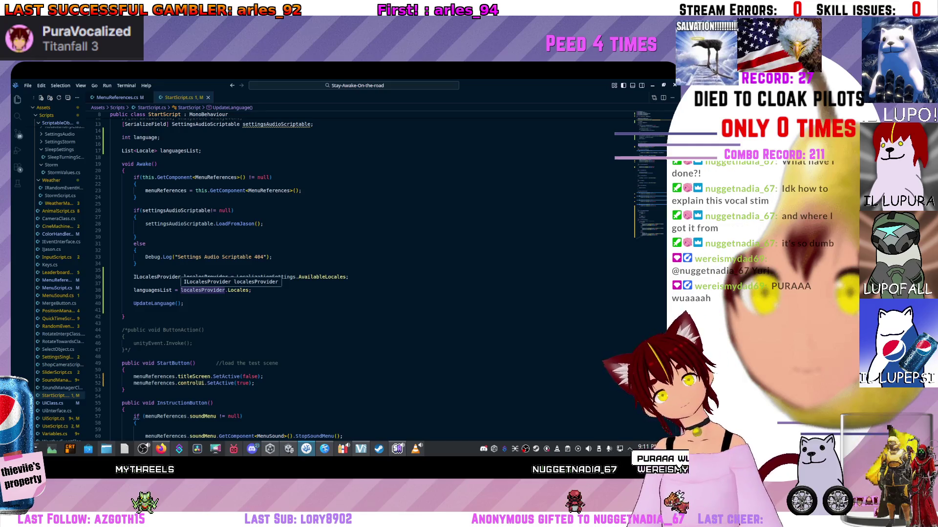
{"action": "triple_click", "coordinate": [156, 303]}
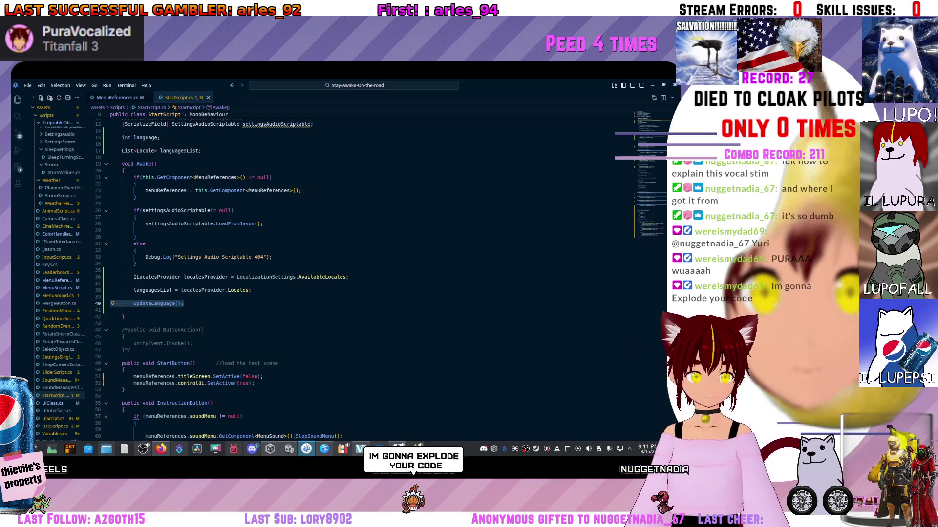
{"action": "scroll", "coordinate": [137, 172], "scroll_direction": "down", "scroll_amount": 12}
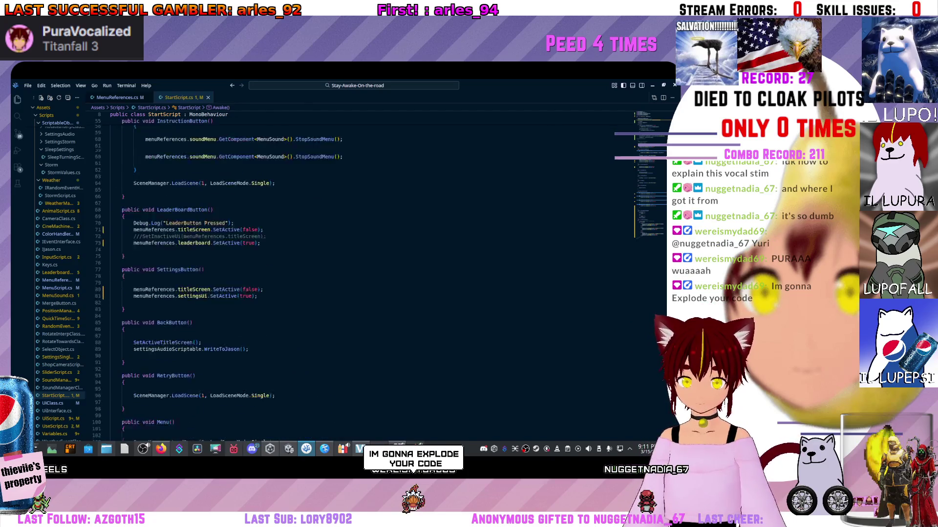
{"action": "scroll", "coordinate": [137, 172], "scroll_direction": "up", "scroll_amount": 10}
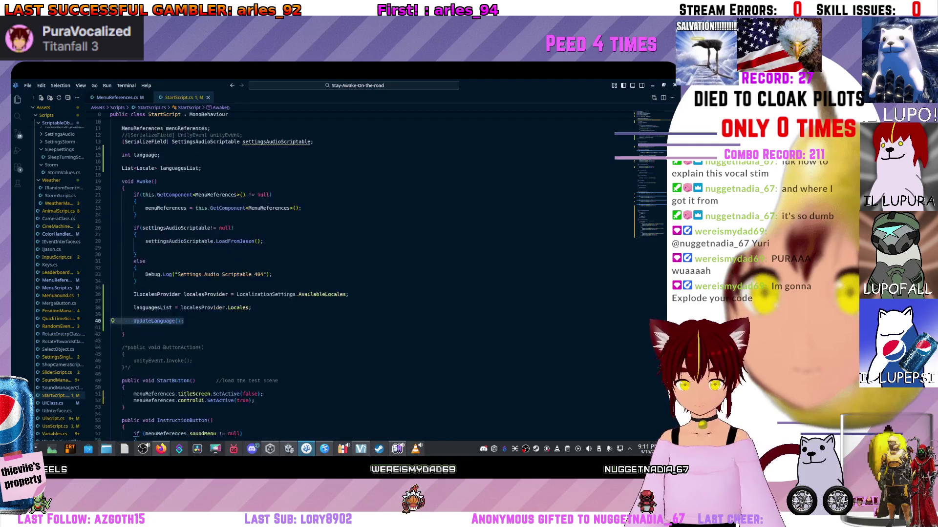
{"action": "scroll", "coordinate": [222, 278], "scroll_direction": "up", "scroll_amount": 6}
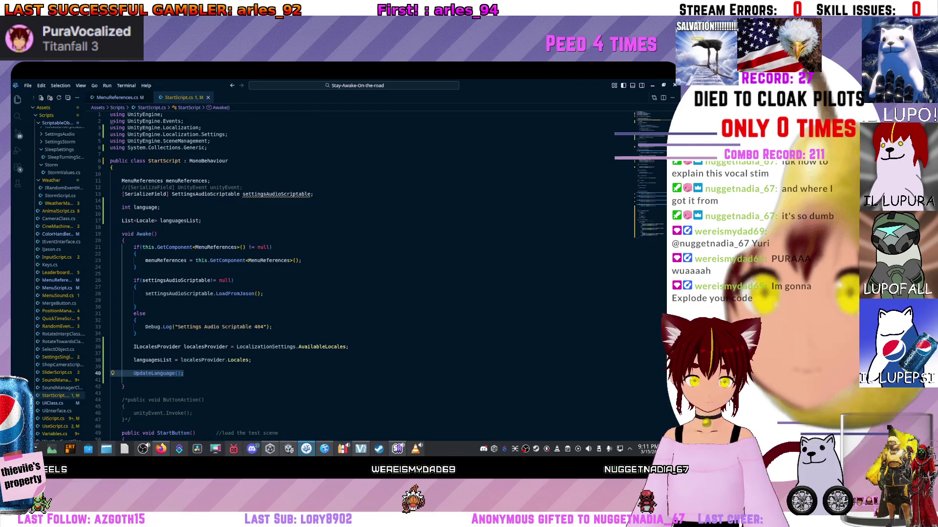
Step: Examine the languagesList and int language field declarations, then scroll to the button methods
{"action": "left_click", "coordinate": [158, 221]}
{"action": "left_click", "coordinate": [202, 221]}
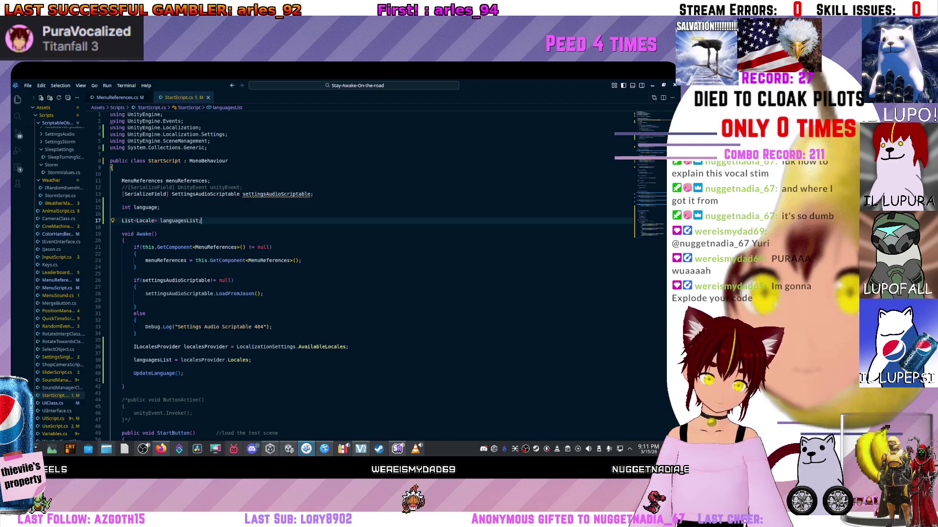
{"action": "left_click_drag", "start_coordinate": [160, 208], "coordinate": [112, 201]}
{"action": "left_click", "coordinate": [137, 207]}
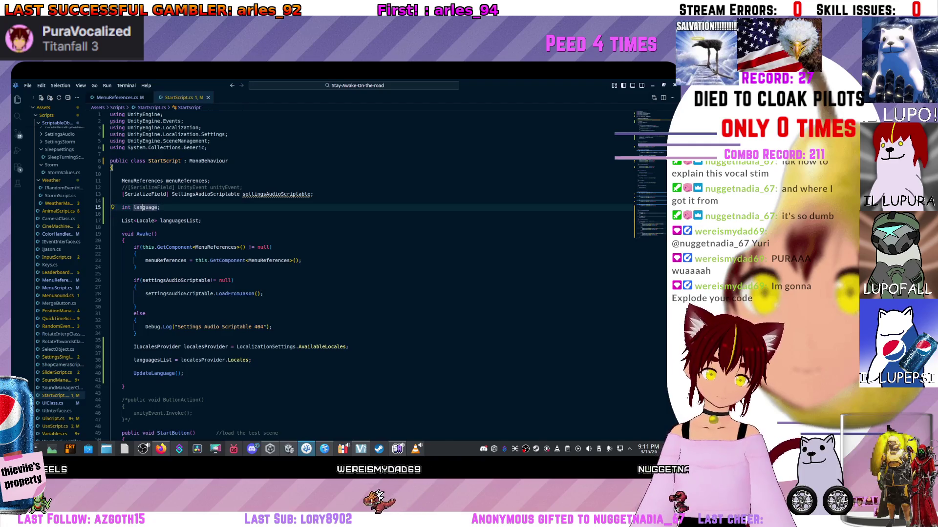
{"action": "double_click", "coordinate": [151, 207]}
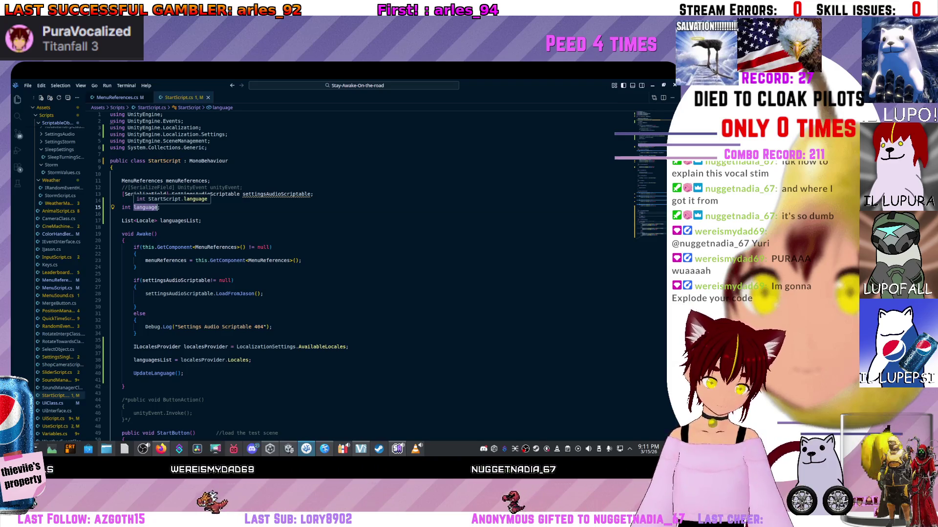
{"action": "left_click", "coordinate": [147, 214]}
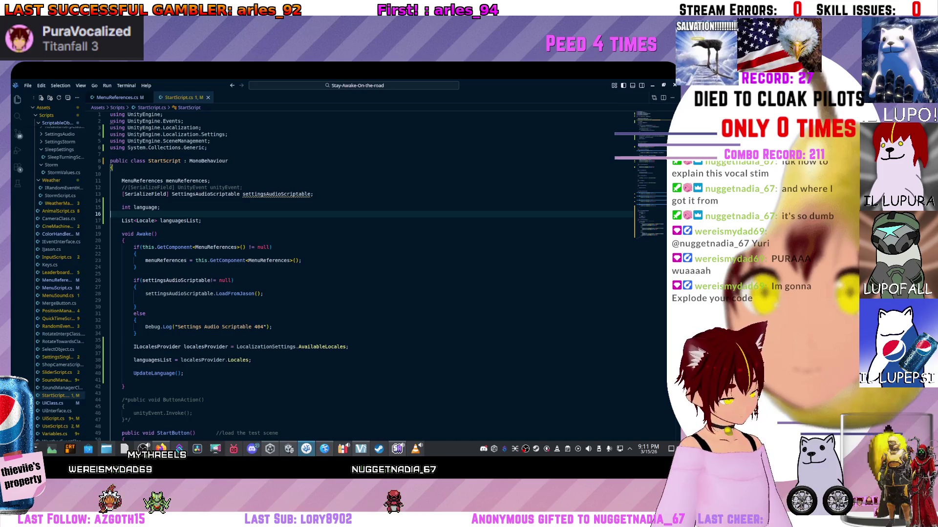
{"action": "scroll", "coordinate": [342, 274], "scroll_direction": "down", "scroll_amount": 20}
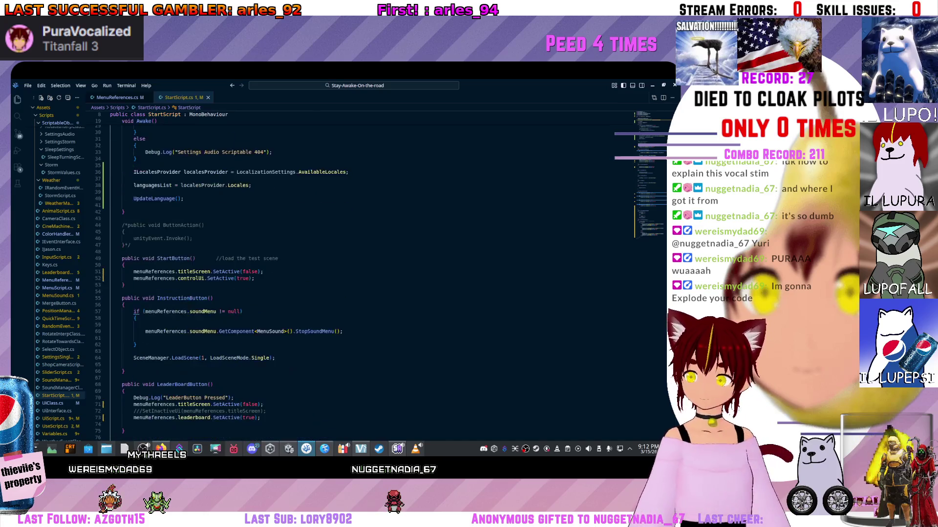
{"action": "scroll", "coordinate": [342, 273], "scroll_direction": "down", "scroll_amount": 10}
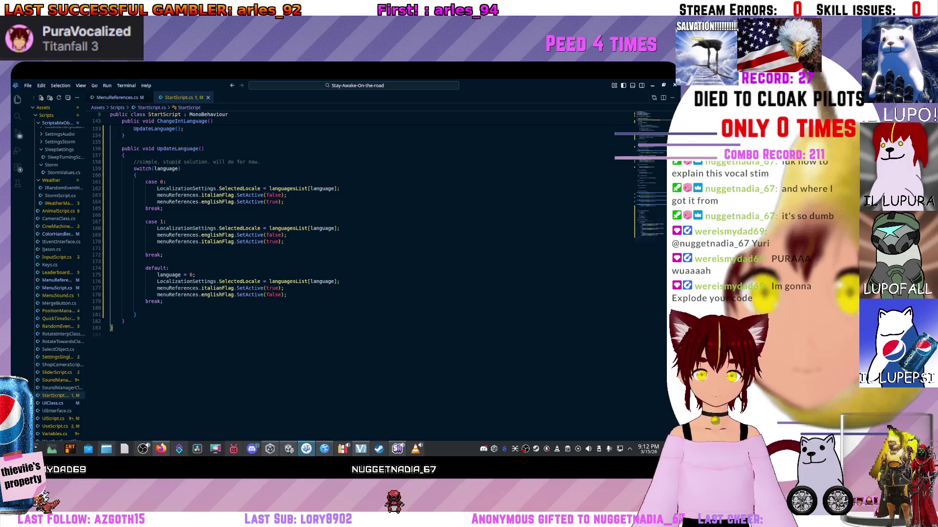
{"action": "scroll", "coordinate": [342, 273], "scroll_direction": "up", "scroll_amount": 6}
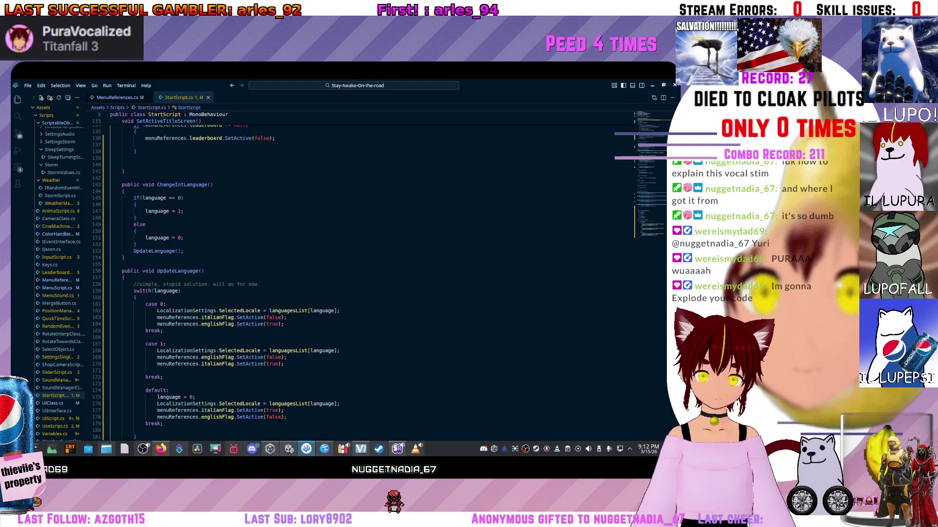
{"action": "left_click_drag", "start_coordinate": [180, 290], "coordinate": [274, 430]}
{"action": "scroll", "coordinate": [274, 429], "scroll_direction": "up", "scroll_amount": 4}
{"action": "left_click", "coordinate": [135, 301]}
{"action": "scroll", "coordinate": [135, 301], "scroll_direction": "up", "scroll_amount": 4}
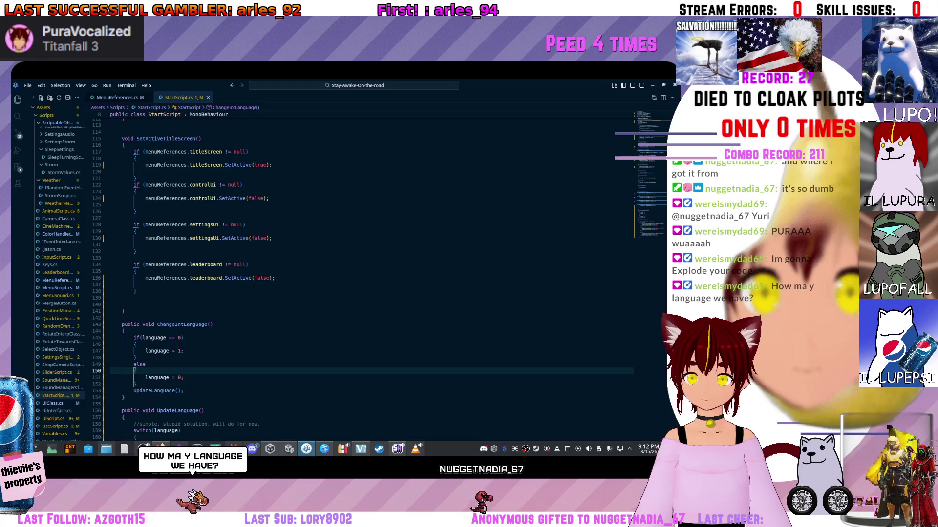
{"action": "left_click", "coordinate": [184, 337]}
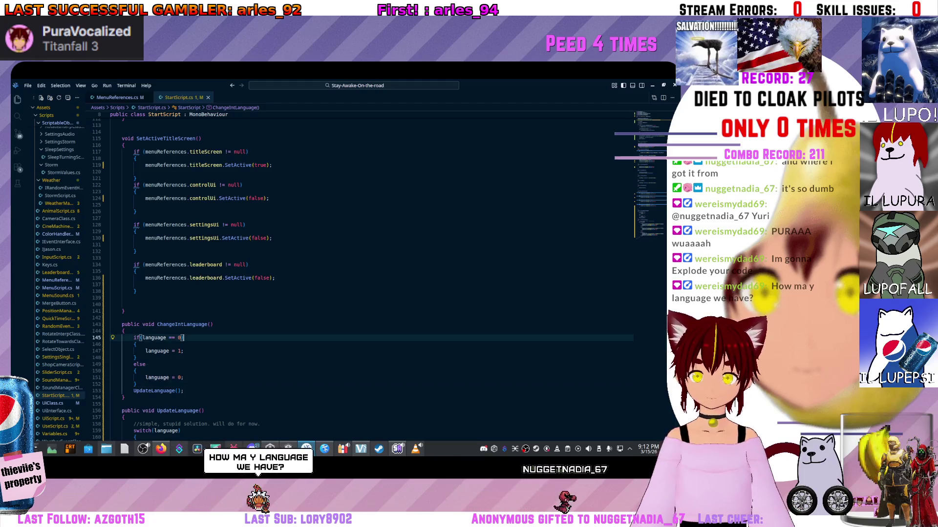
{"action": "left_click", "coordinate": [159, 351]}
{"action": "left_click_drag", "start_coordinate": [133, 351], "coordinate": [184, 351]}
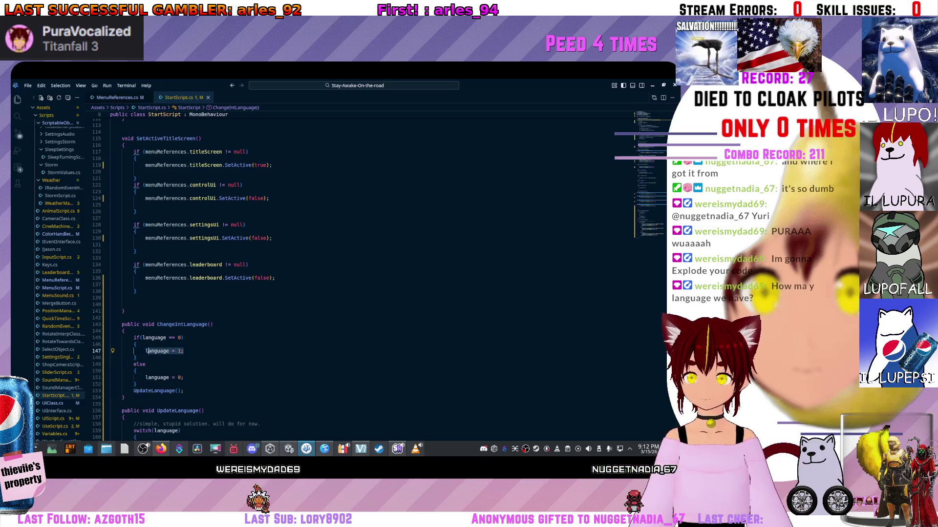
{"action": "left_click", "coordinate": [184, 351]}
{"action": "key", "text": "shift+Home"}
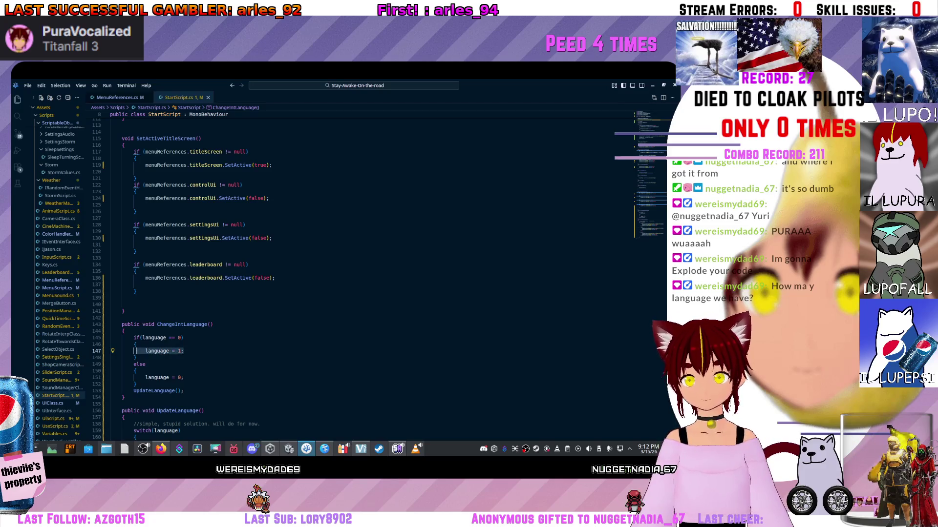
{"action": "scroll", "coordinate": [341, 274], "scroll_direction": "up", "scroll_amount": 2}
{"action": "left_click", "coordinate": [195, 353]}
{"action": "scroll", "coordinate": [341, 283], "scroll_direction": "down", "scroll_amount": 9}
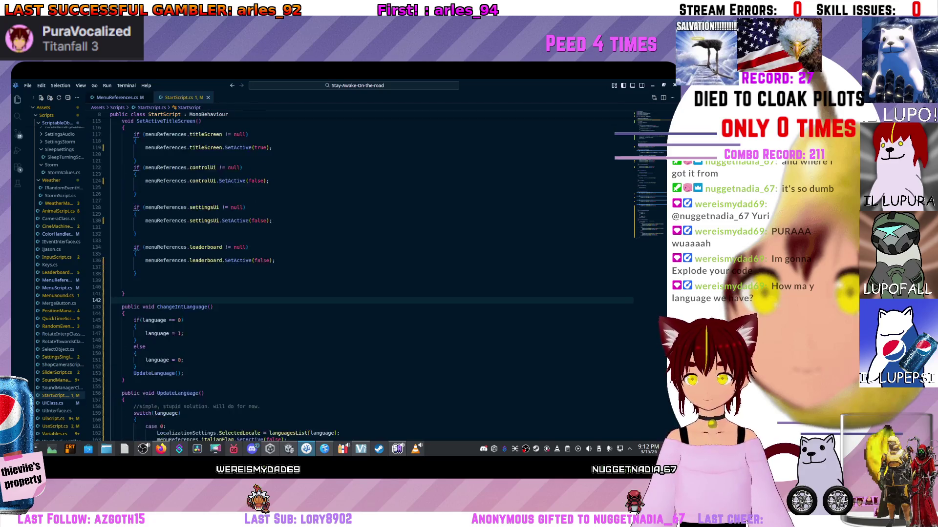
{"action": "scroll", "coordinate": [342, 274], "scroll_direction": "up", "scroll_amount": 2}
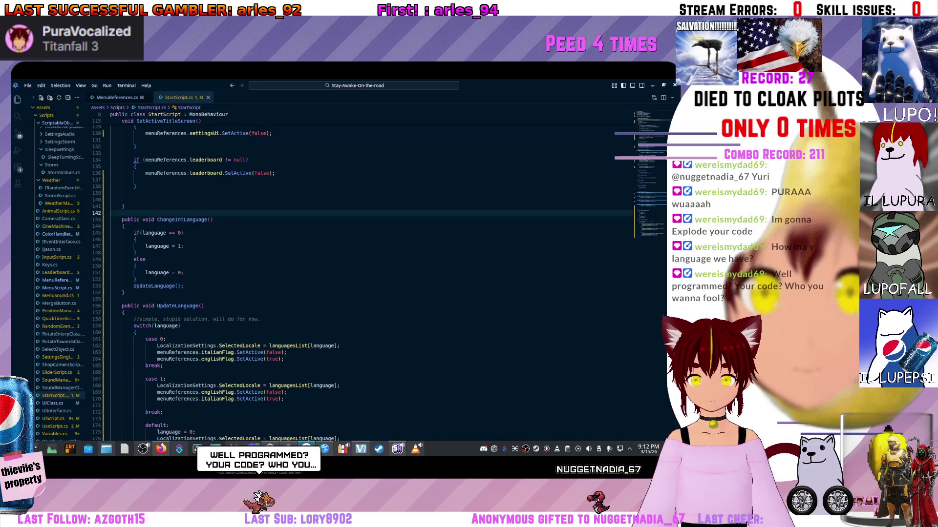
{"action": "left_click", "coordinate": [123, 312]}
{"action": "left_click", "coordinate": [162, 366]}
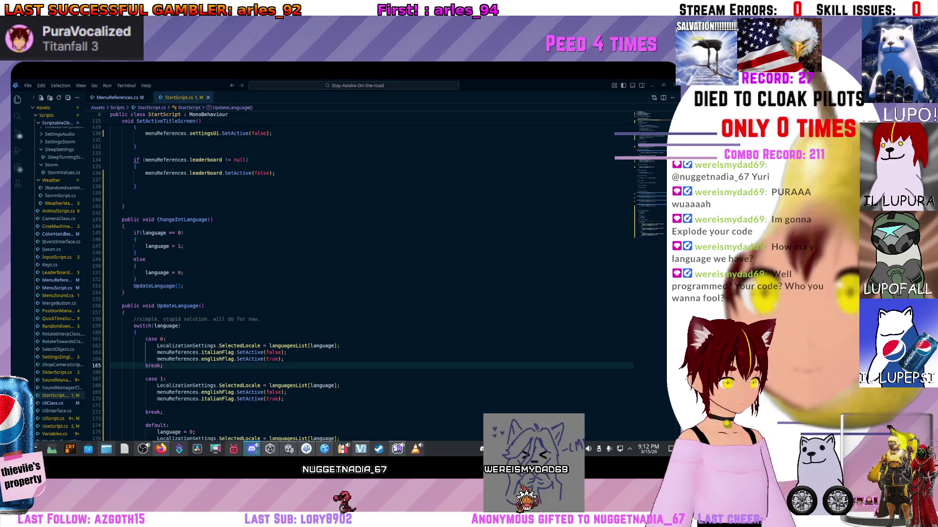
{"action": "left_click", "coordinate": [135, 266]}
{"action": "scroll", "coordinate": [371, 273], "scroll_direction": "down", "scroll_amount": 3}
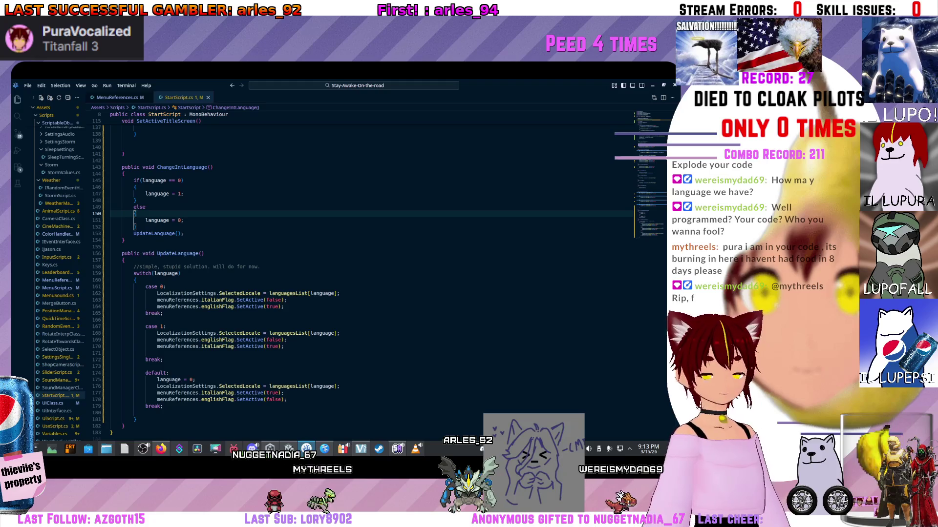
Step: Scroll to the top and inspect Awake's settings null check and UpdateLanguage call
{"action": "scroll", "coordinate": [342, 274], "scroll_direction": "up", "scroll_amount": 20}
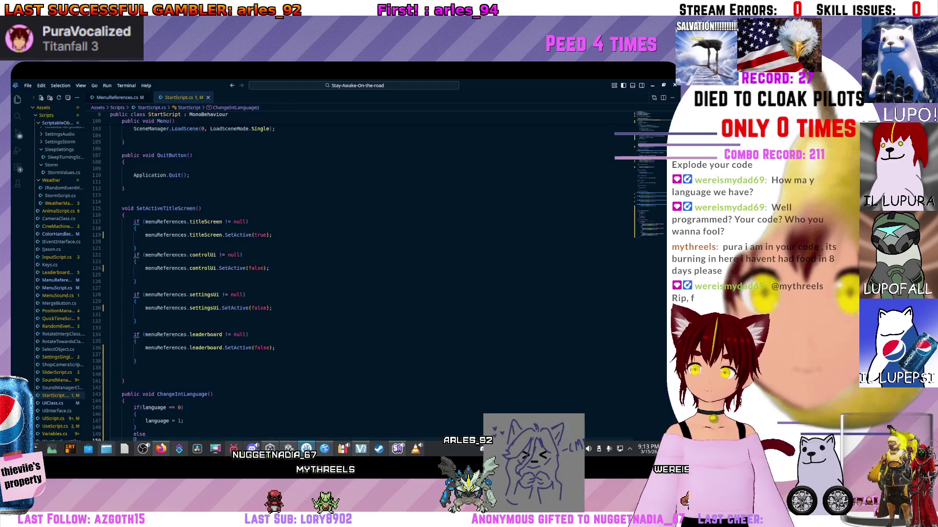
{"action": "scroll", "coordinate": [342, 273], "scroll_direction": "up", "scroll_amount": 15}
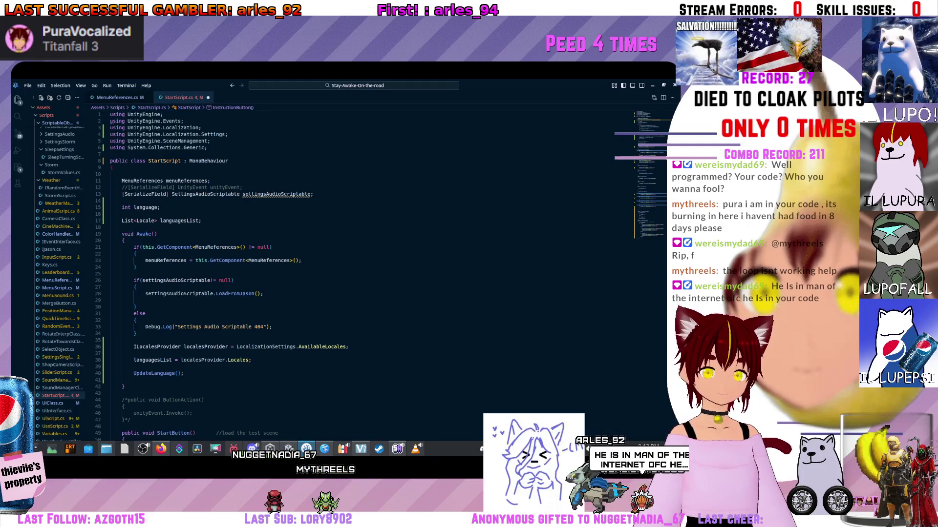
{"action": "left_click", "coordinate": [127, 227]}
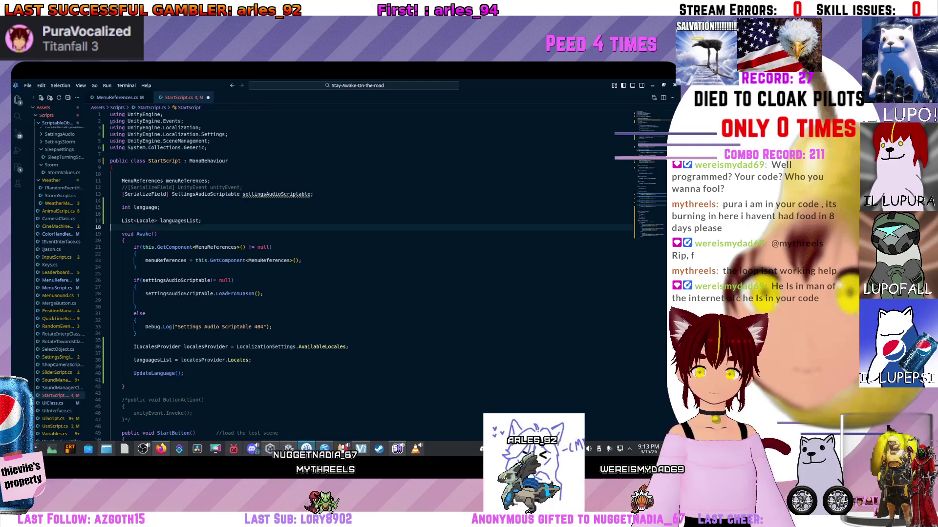
{"action": "scroll", "coordinate": [322, 273], "scroll_direction": "down", "scroll_amount": 4}
{"action": "left_click", "coordinate": [136, 217]}
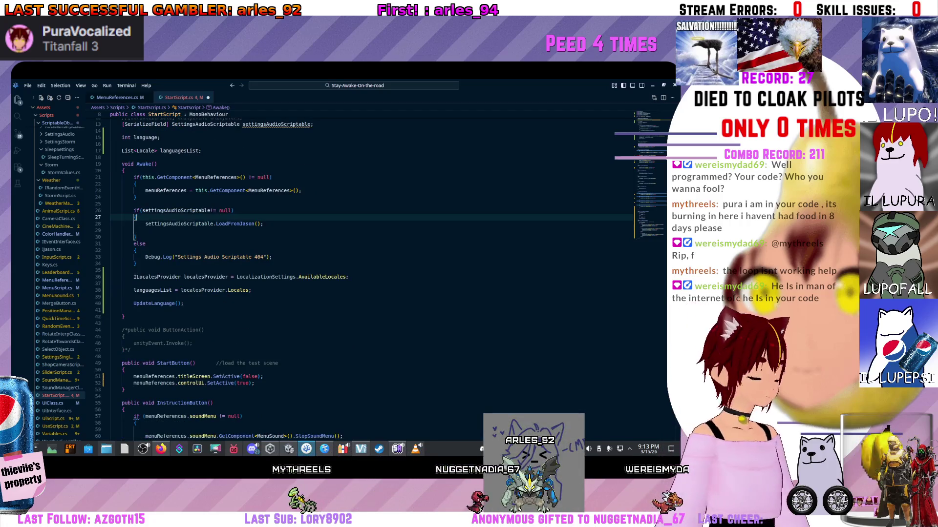
{"action": "left_click", "coordinate": [177, 303]}
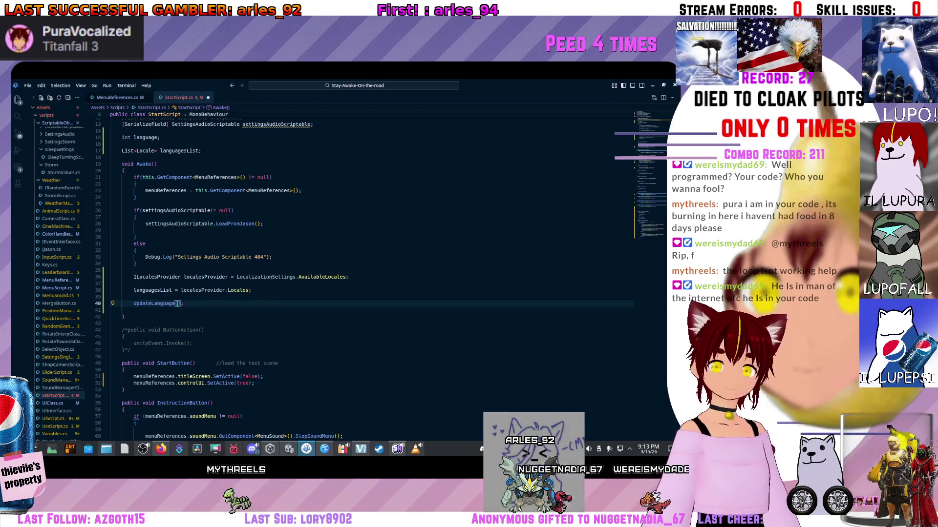
{"action": "key", "text": "shift+Up"}
{"action": "key", "text": "Down"}
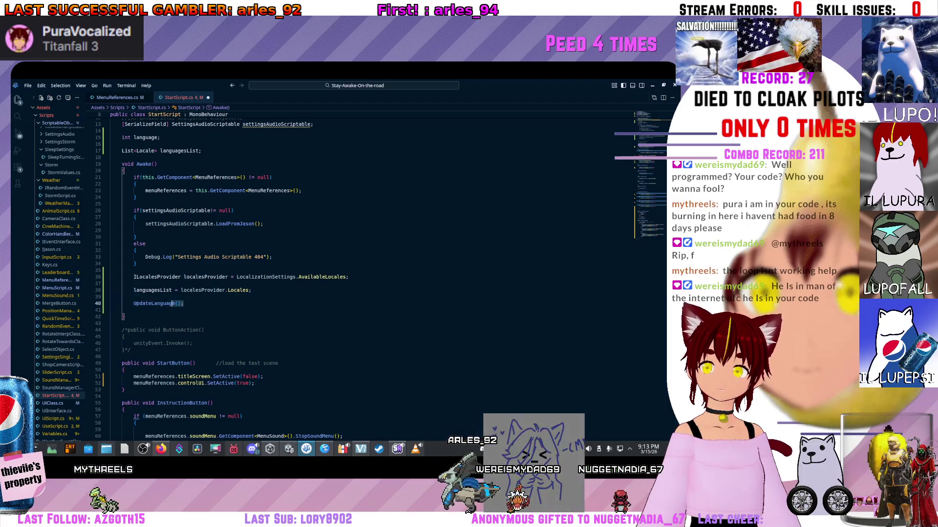
Step: Select Awake's locale setup lines, extending through UpdateLanguage (lines 34–40)
{"action": "key", "text": "Down"}
{"action": "key", "text": "End"}
{"action": "key", "text": "shift+Up"}
{"action": "key", "text": "shift+Up"}
{"action": "key", "text": "shift+Up"}
{"action": "key", "text": "shift+Home"}
{"action": "key", "text": "Down"}
{"action": "key", "text": "Down"}
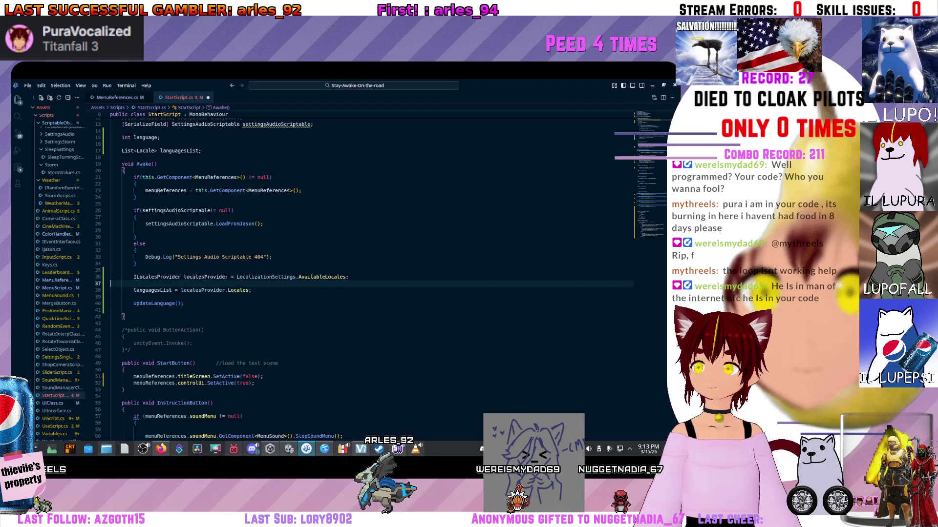
{"action": "key", "text": "Down"}
{"action": "key", "text": "Down"}
{"action": "key", "text": "End"}
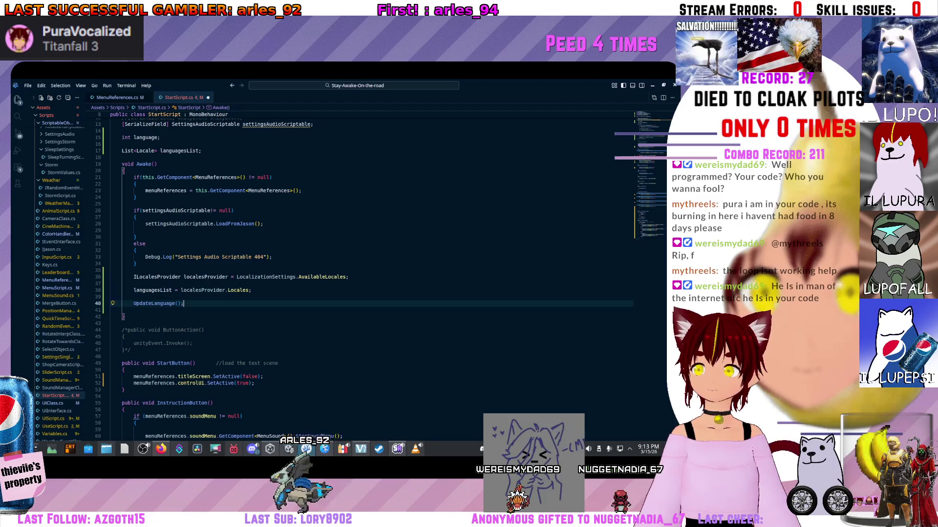
{"action": "key", "text": "shift+Up"}
{"action": "key", "text": "shift+Up"}
{"action": "key", "text": "shift+Up"}
{"action": "key", "text": "shift+Home"}
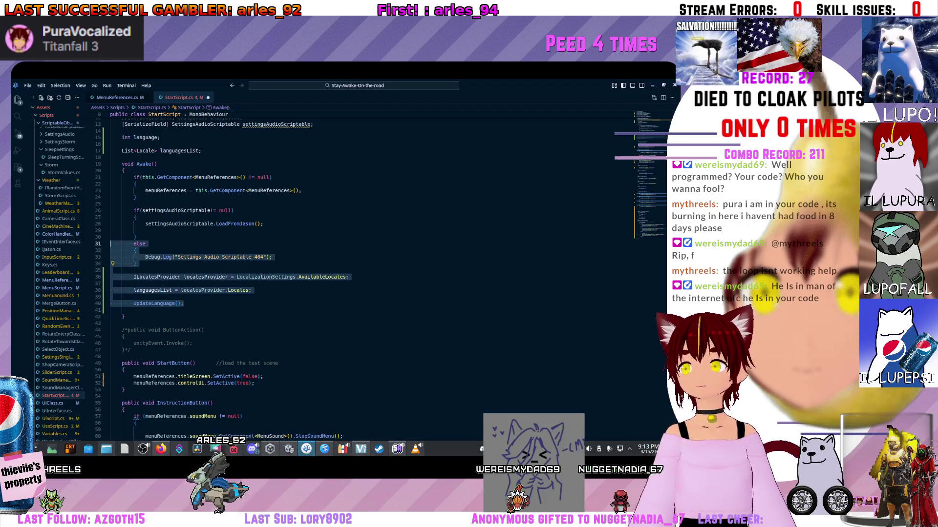
{"action": "left_click", "coordinate": [139, 244]}
Step: Undo the stray leftover UpdateLanguage text on line 65
{"action": "scroll", "coordinate": [342, 274], "scroll_direction": "down", "scroll_amount": 5}
{"action": "scroll", "coordinate": [342, 274], "scroll_direction": "up", "scroll_amount": 3}
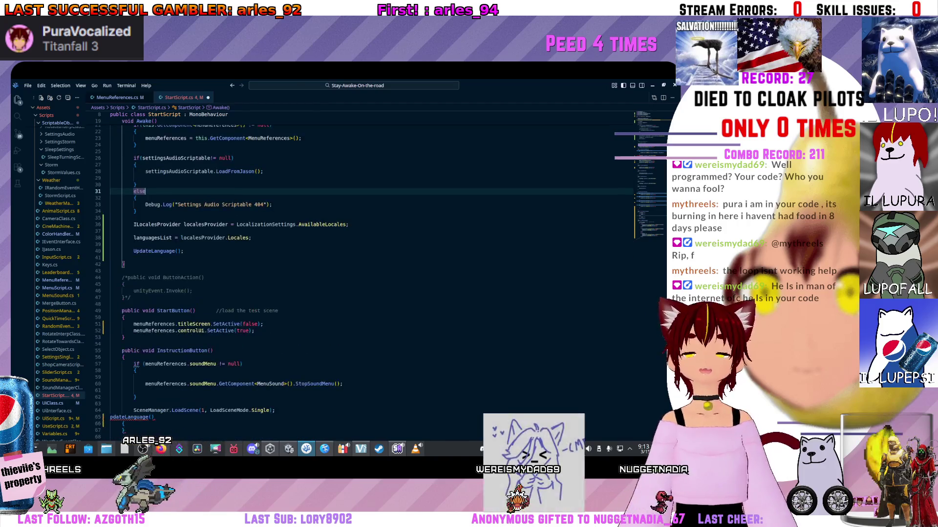
{"action": "key", "text": "ctrl+z"}
{"action": "key", "text": "ctrl+z"}
{"action": "key", "text": "ctrl+z"}
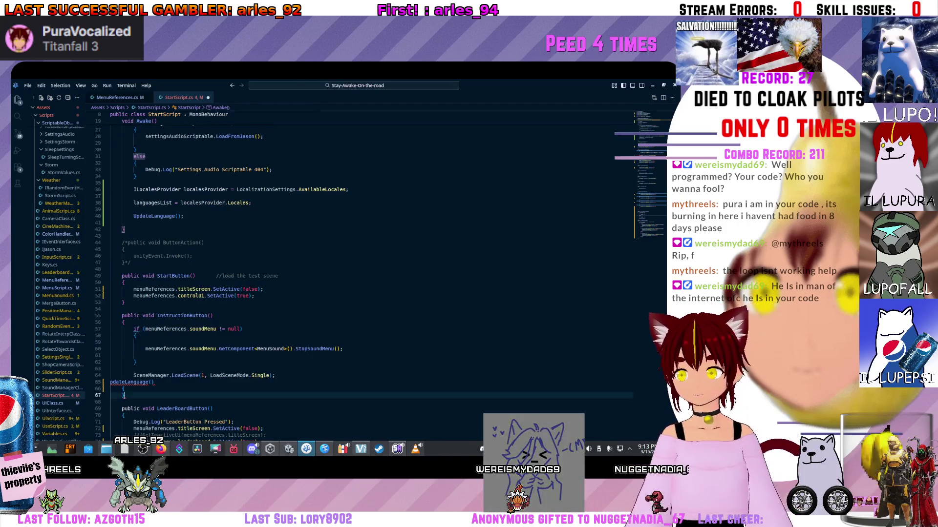
{"action": "scroll", "coordinate": [342, 273], "scroll_direction": "down", "scroll_amount": 20}
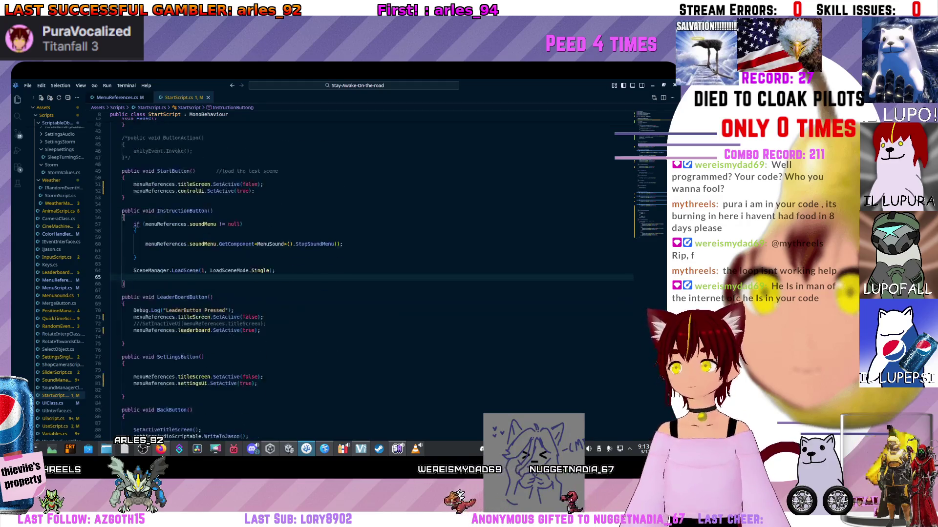
{"action": "scroll", "coordinate": [342, 274], "scroll_direction": "down", "scroll_amount": 5}
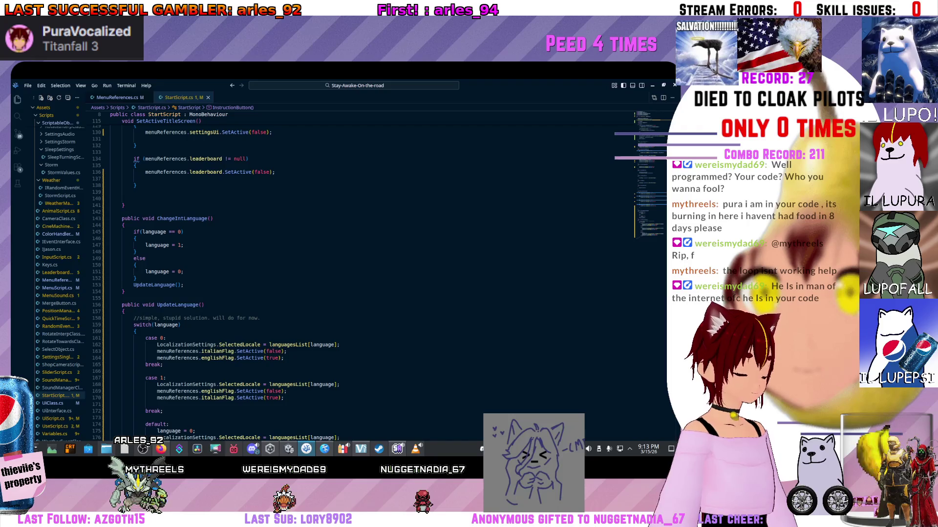
{"action": "scroll", "coordinate": [341, 273], "scroll_direction": "up", "scroll_amount": 5}
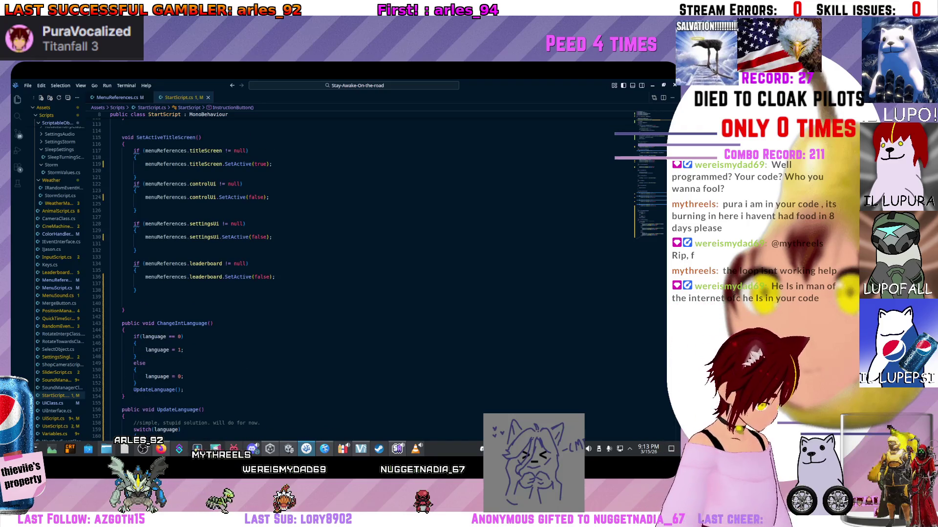
{"action": "scroll", "coordinate": [341, 274], "scroll_direction": "up", "scroll_amount": 2}
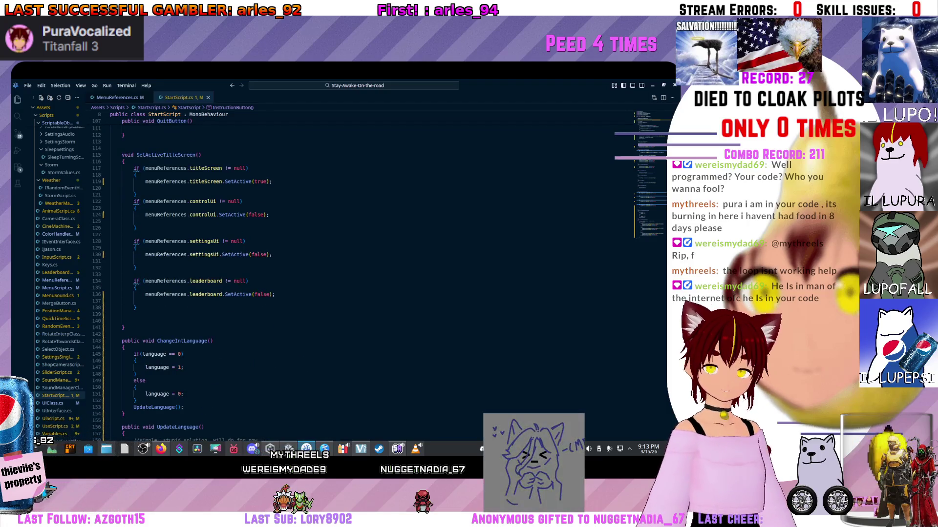
{"action": "scroll", "coordinate": [342, 273], "scroll_direction": "up", "scroll_amount": 3}
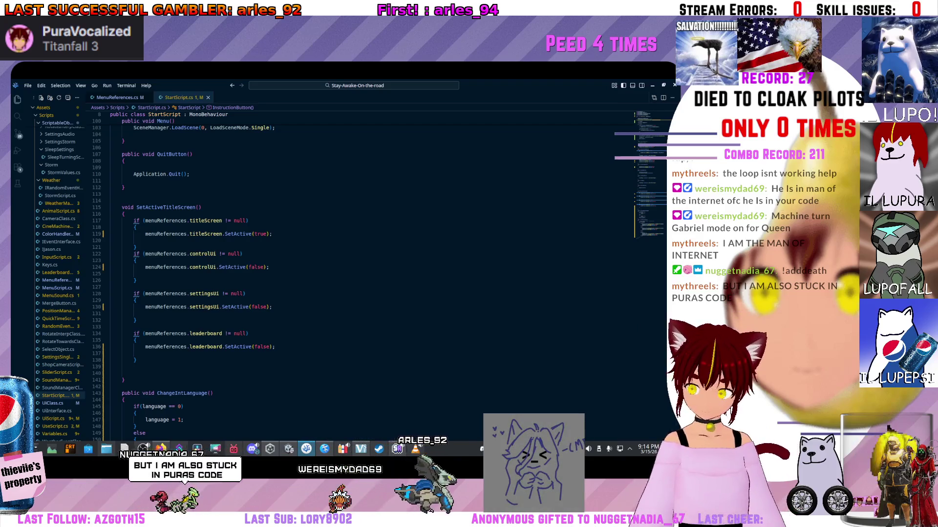
{"action": "scroll", "coordinate": [342, 273], "scroll_direction": "down", "scroll_amount": 5}
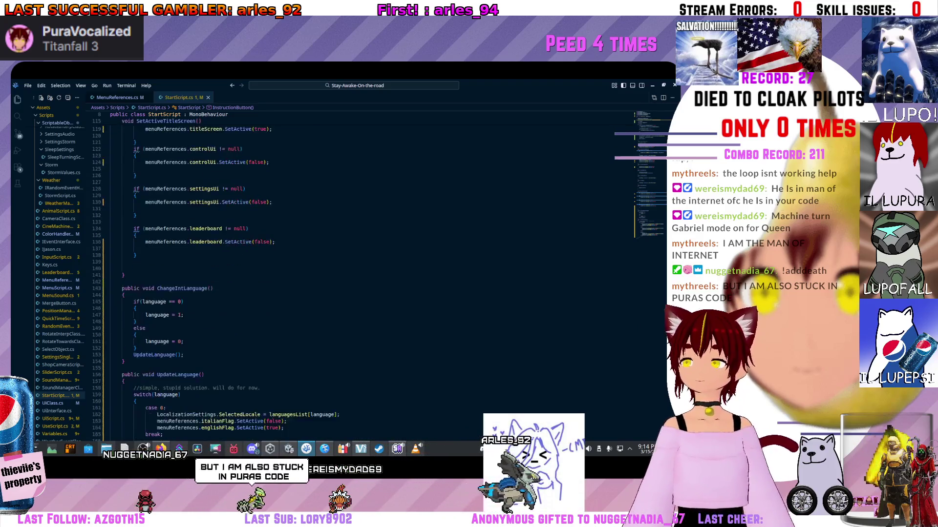
{"action": "scroll", "coordinate": [341, 273], "scroll_direction": "up", "scroll_amount": 17}
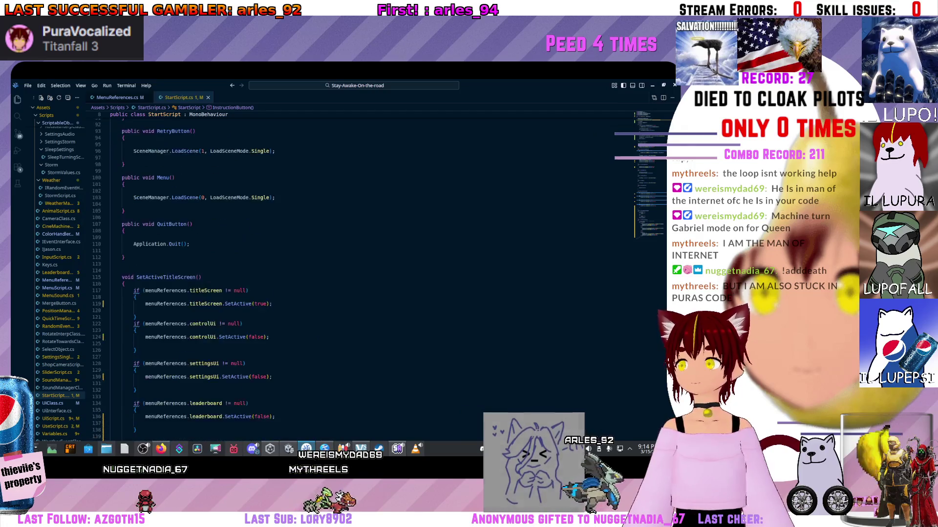
{"action": "scroll", "coordinate": [342, 274], "scroll_direction": "up", "scroll_amount": 20}
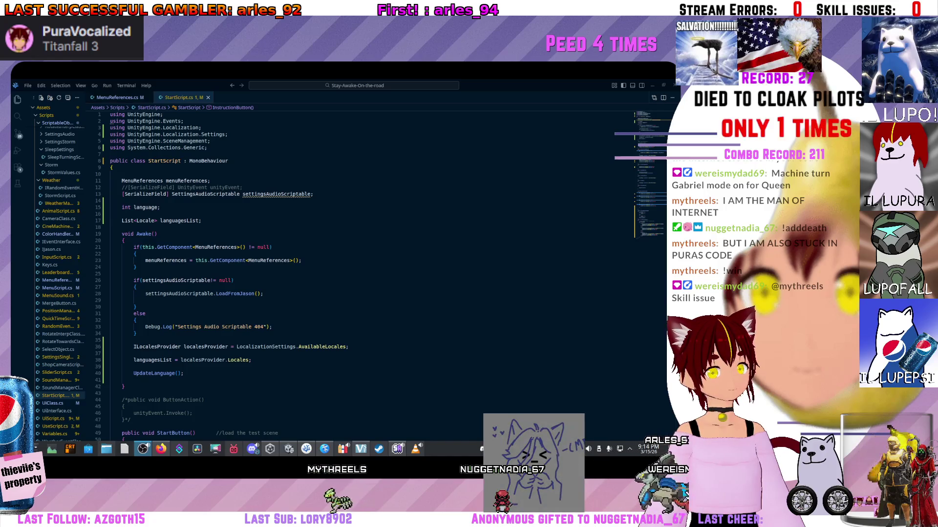
{"action": "mouse_move", "coordinate": [415, 449]}
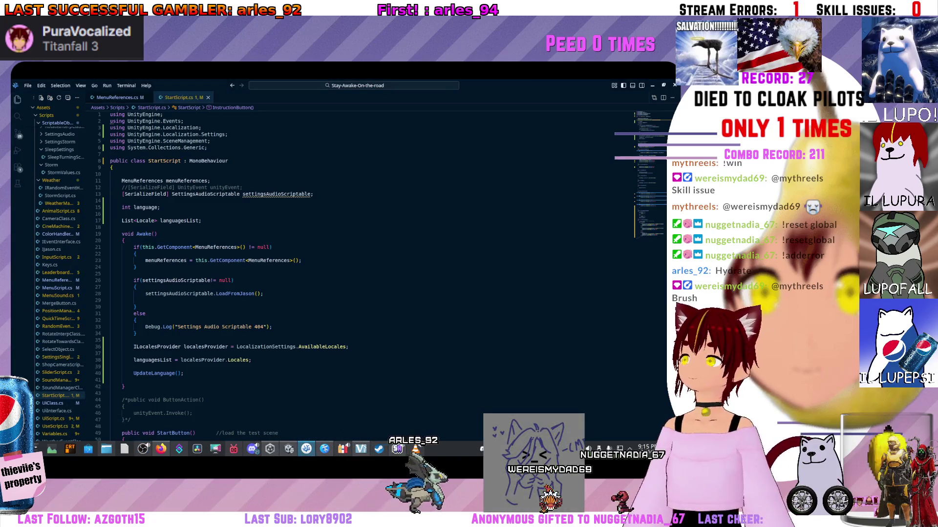
Step: Select the 'int language;' field declaration in StartScript
{"action": "scroll", "coordinate": [359, 273], "scroll_direction": "down", "scroll_amount": 10}
{"action": "scroll", "coordinate": [358, 273], "scroll_direction": "up", "scroll_amount": 11}
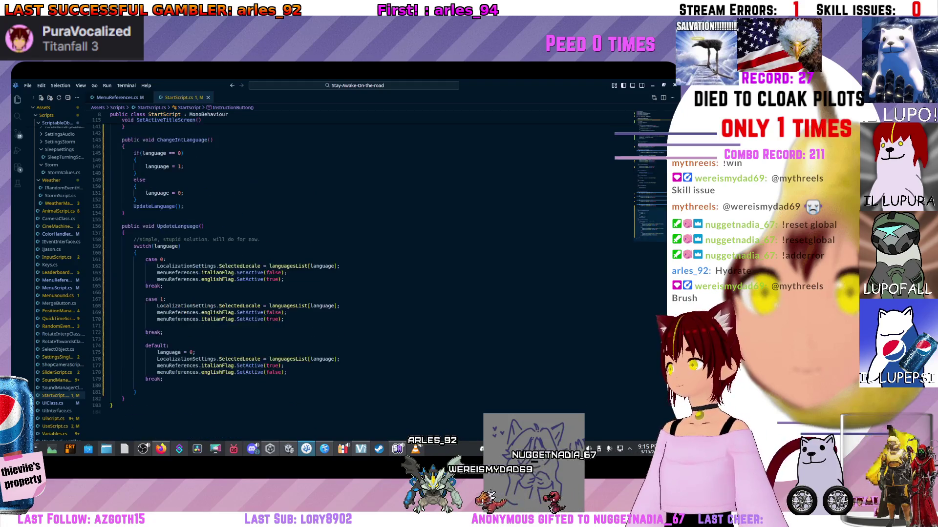
{"action": "scroll", "coordinate": [359, 273], "scroll_direction": "down", "scroll_amount": 1}
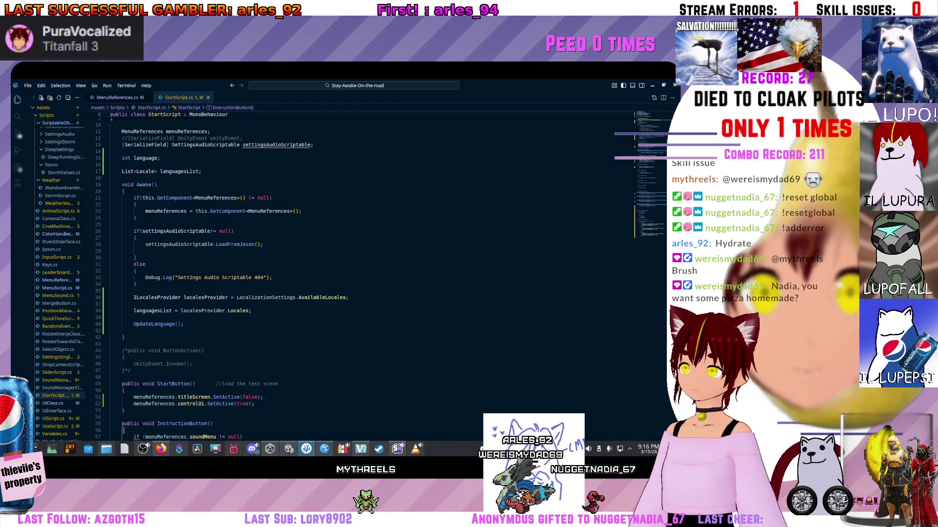
{"action": "left_click", "coordinate": [162, 158]}
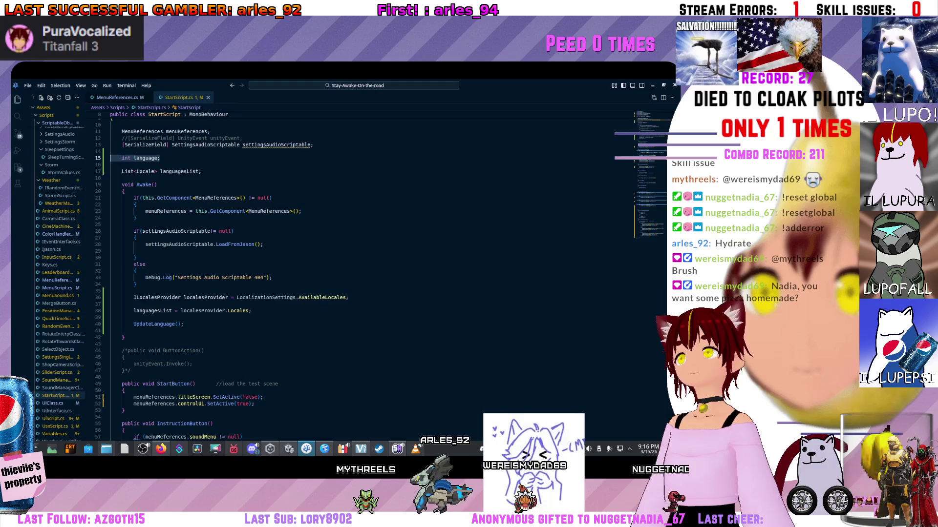
{"action": "key", "text": "shift+Home"}
{"action": "key", "text": "ctrl+c"}
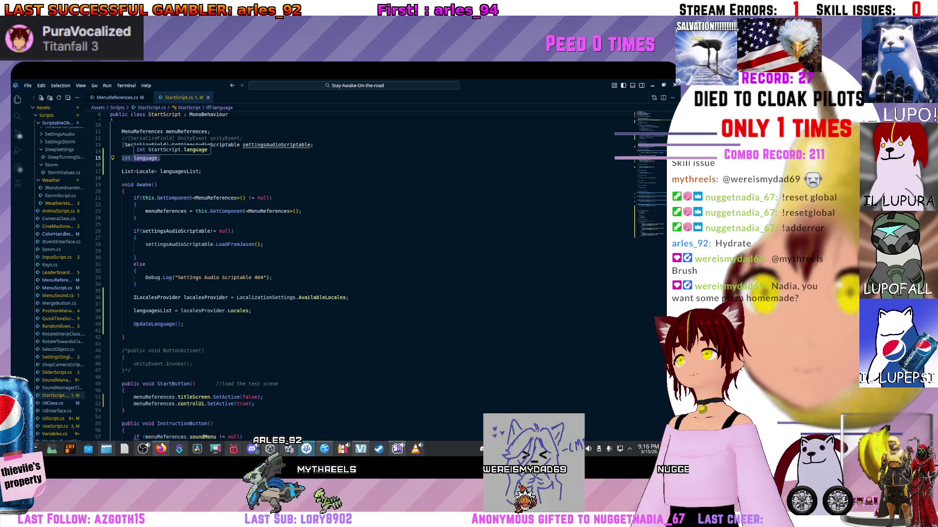
{"action": "left_click", "coordinate": [159, 158]}
Step: Select the word 'language', then restore the editor window to reveal Unity
{"action": "left_click", "coordinate": [136, 158]}
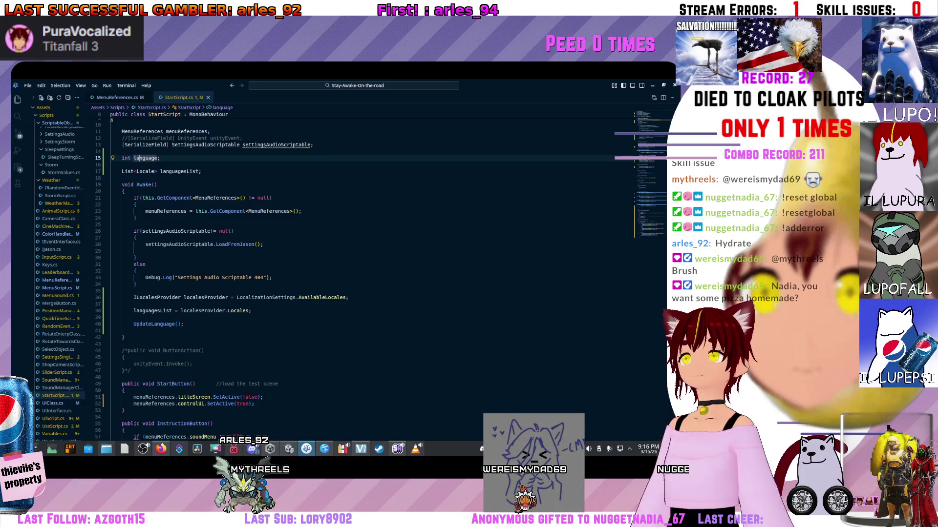
{"action": "double_click", "coordinate": [133, 157]}
{"action": "left_click", "coordinate": [121, 164]}
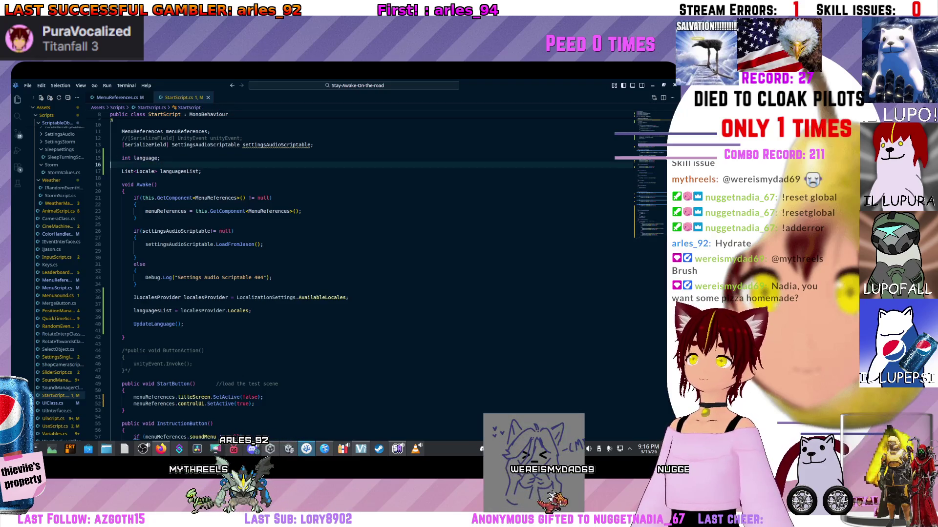
{"action": "key", "text": "super+Down"}
{"action": "key", "text": "super+Down"}
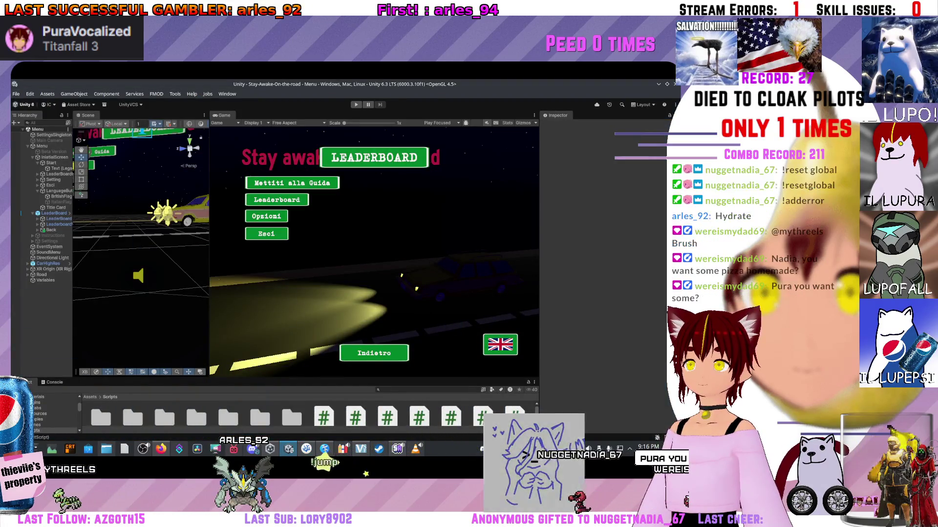
Step: Enlarge the Project panel and open Assets > Scripts > ScriptableObejcts
{"action": "left_click_drag", "start_coordinate": [293, 379], "coordinate": [293, 231]}
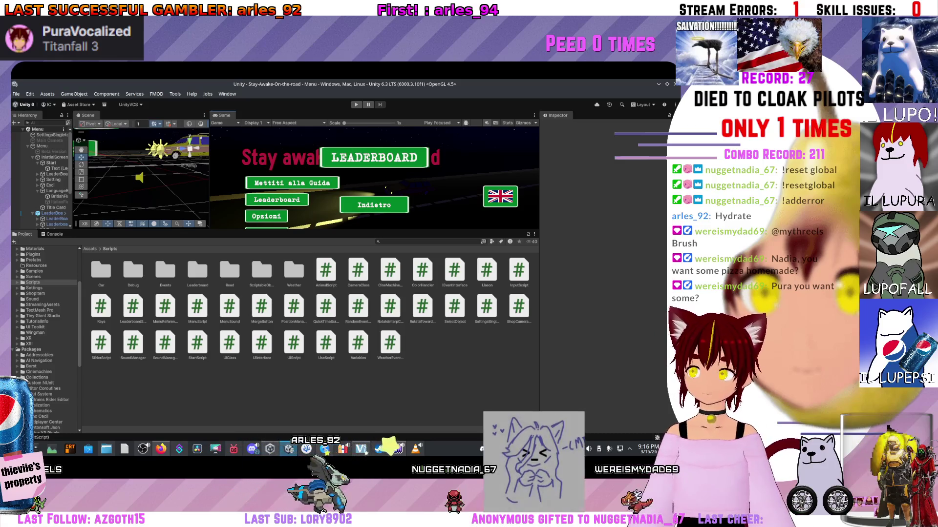
{"action": "double_click", "coordinate": [262, 270]}
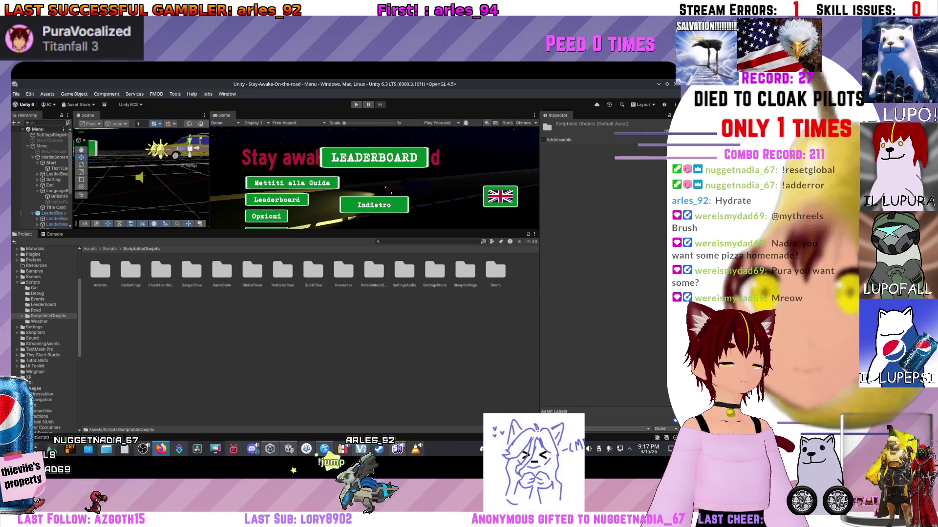
{"action": "key", "text": "alt+Tab"}
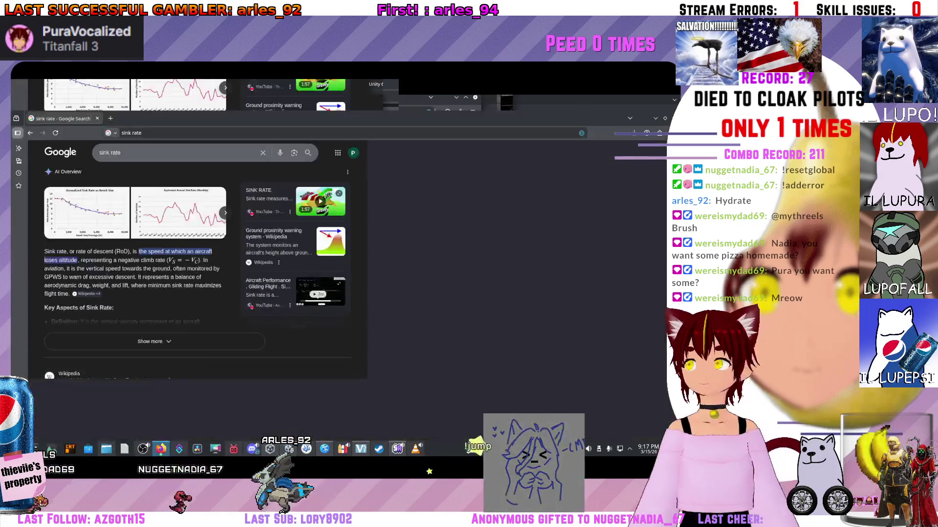
{"action": "key", "text": "ctrl+plus"}
{"action": "key", "text": "ctrl+plus"}
{"action": "key", "text": "ctrl+plus"}
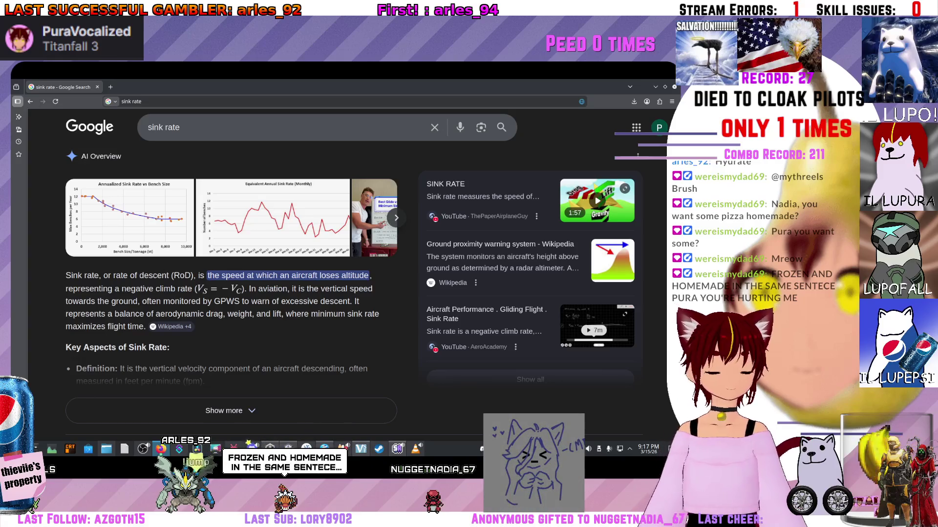
{"action": "key", "text": "alt+Tab"}
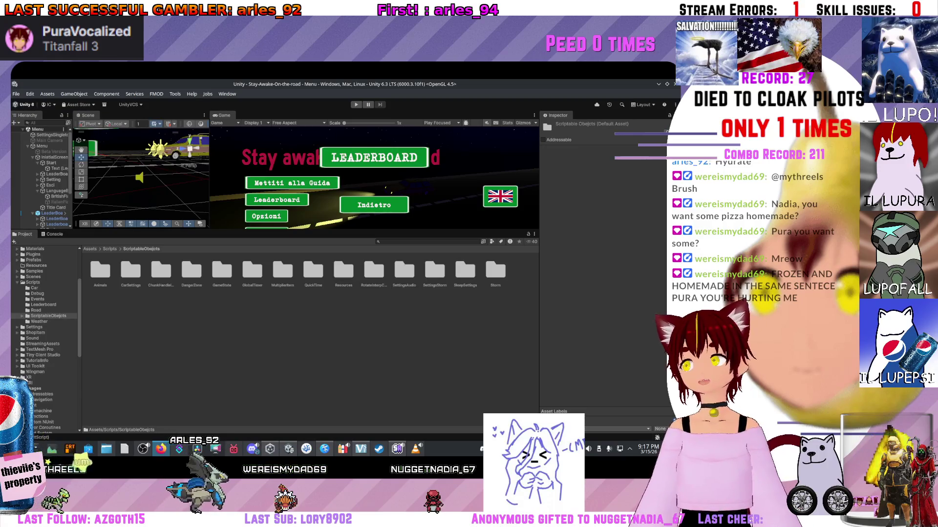
Step: Open the SettingsAudio folder and its SettingsAudioScriptable script in VS Code
{"action": "double_click", "coordinate": [405, 271]}
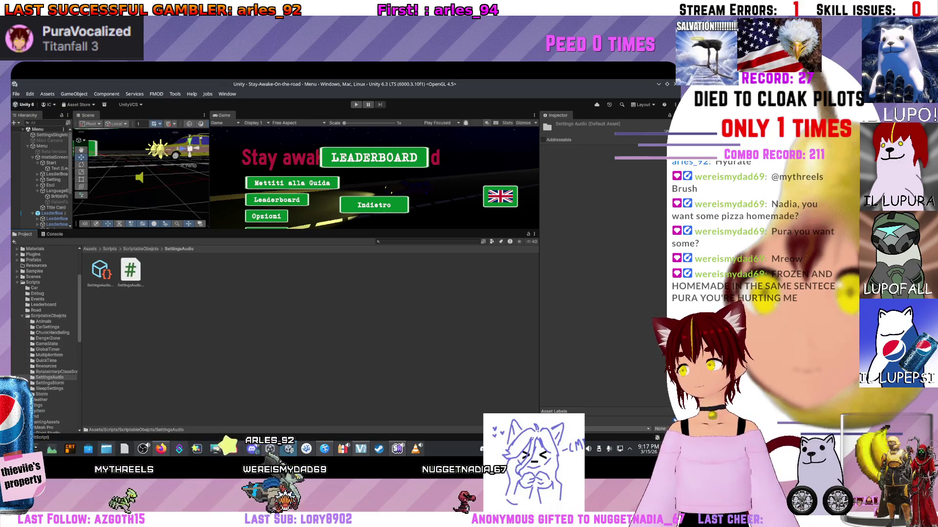
{"action": "left_click", "coordinate": [141, 249]}
{"action": "double_click", "coordinate": [404, 271]}
{"action": "left_click", "coordinate": [130, 270]}
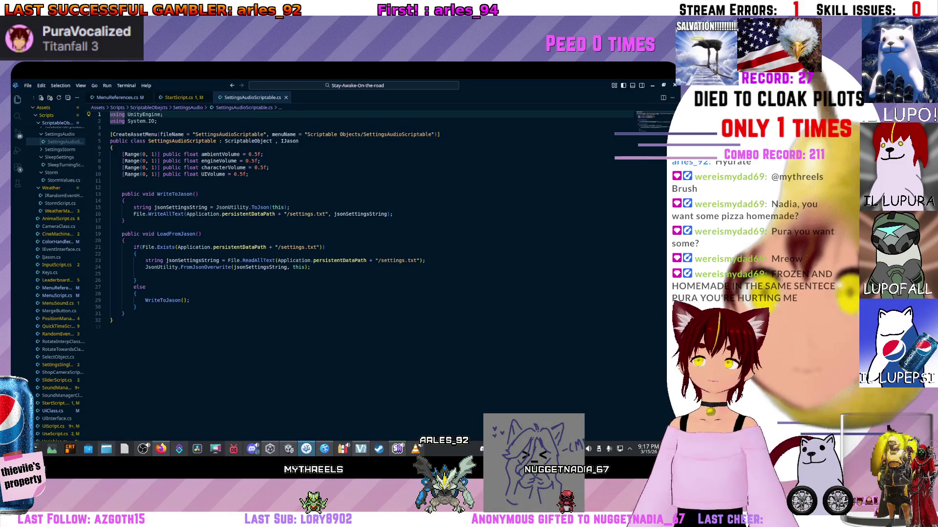
Step: Start a new 'public' field line beneath UIVolume in SettingsAudioScriptable
{"action": "left_click", "coordinate": [123, 313]}
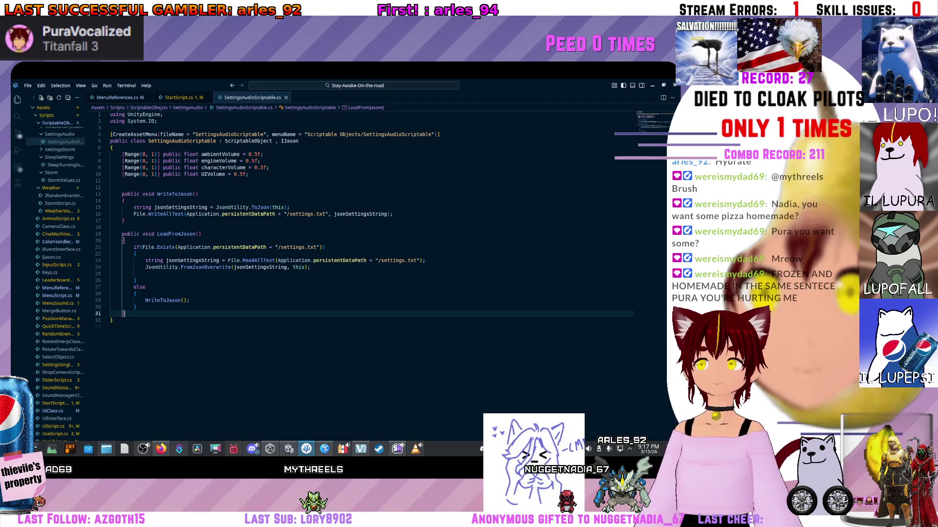
{"action": "left_click", "coordinate": [248, 174]}
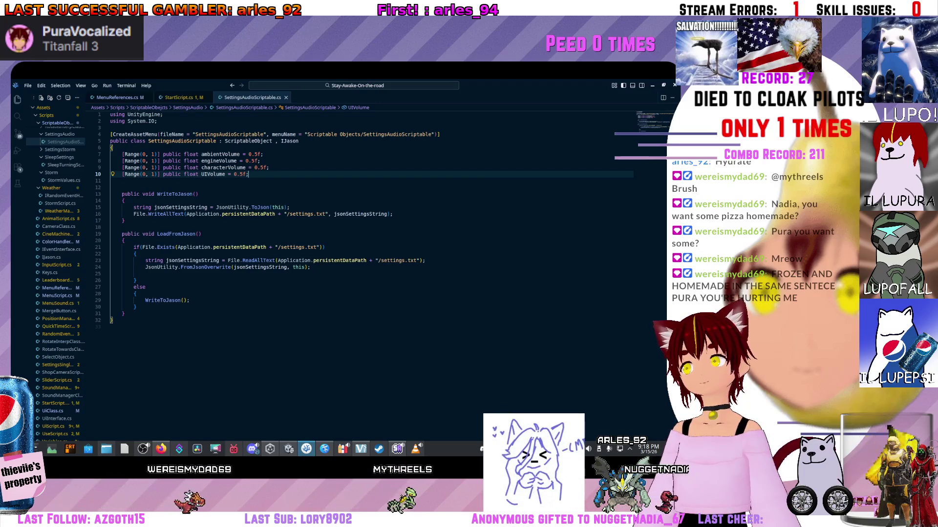
{"action": "key", "text": "Return"}
{"action": "key", "text": "Return"}
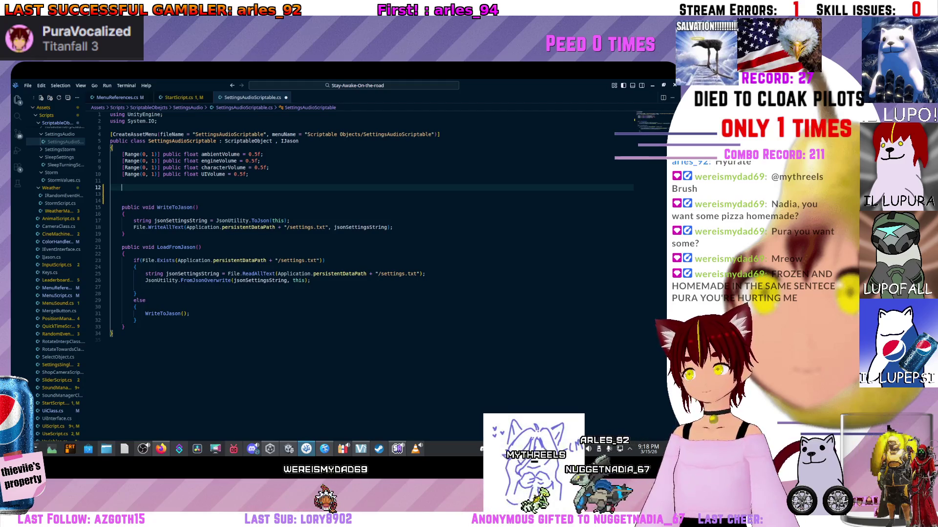
{"action": "type", "text": "public"}
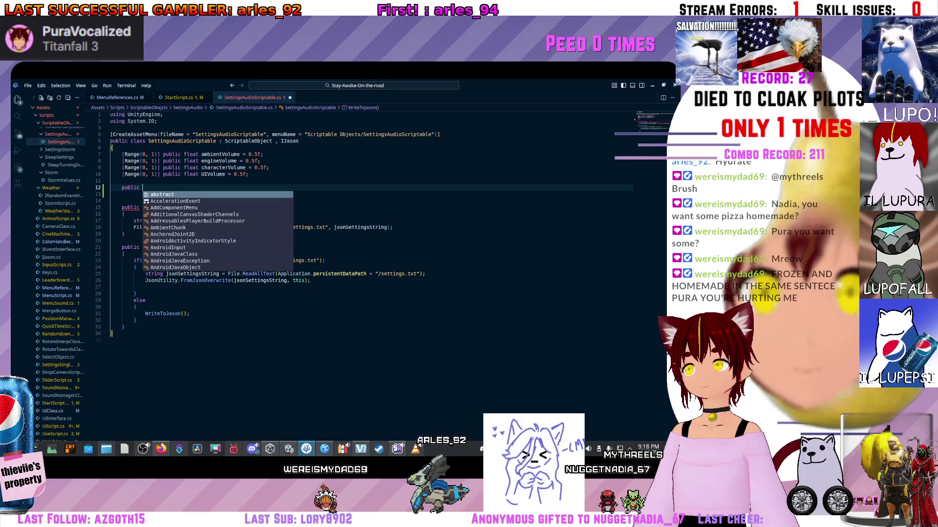
Step: Cut 'int language;' from StartScript.cs and paste it after 'public'
{"action": "key", "text": "ctrl+Tab"}
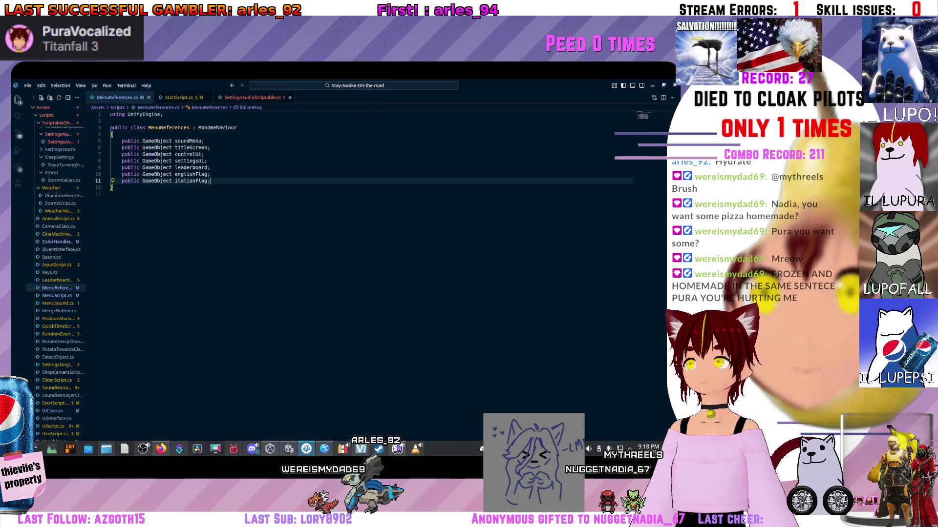
{"action": "key", "text": "ctrl+Page_Down"}
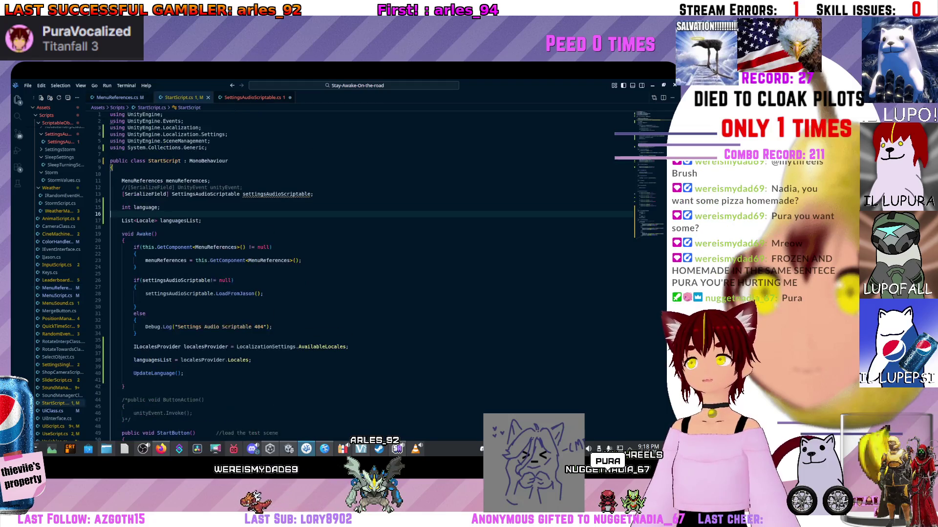
{"action": "key", "text": "BackSpace"}
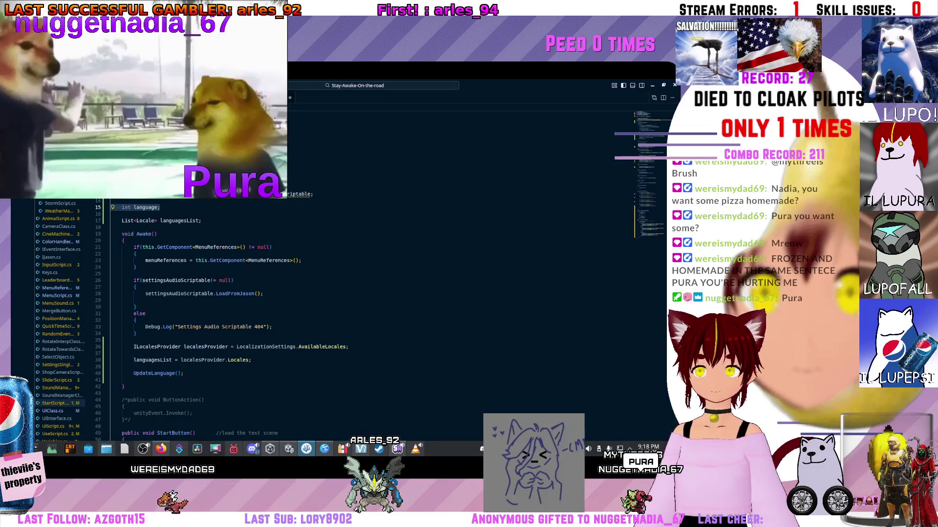
{"action": "key", "text": "ctrl+Page_Down"}
{"action": "key", "text": "ctrl+v"}
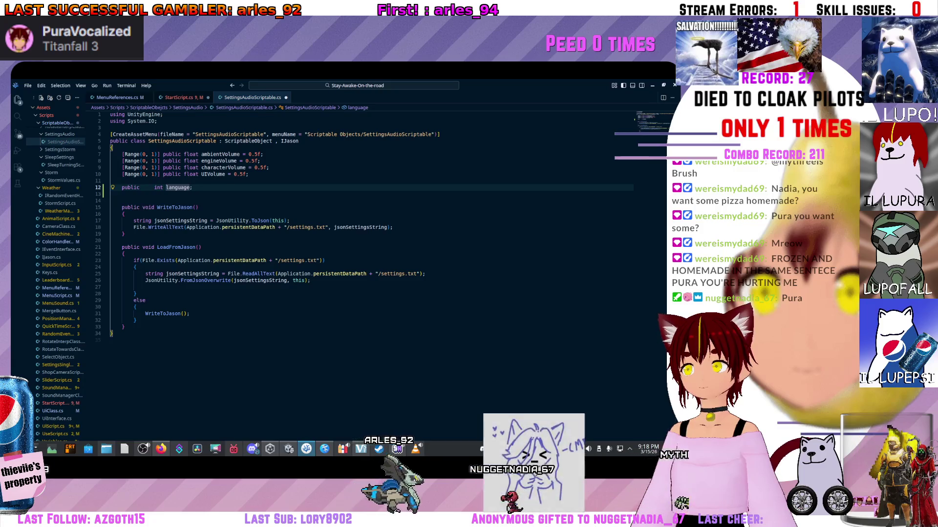
Step: Preview the LoadFromJason references in StartScript, then close the peek
{"action": "left_click", "coordinate": [172, 247], "text": "ctrl"}
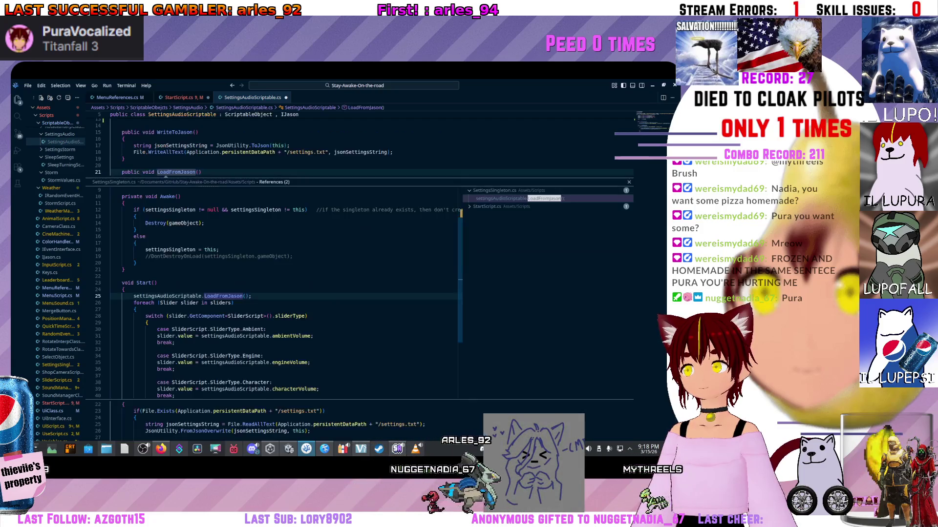
{"action": "left_click", "coordinate": [487, 206]}
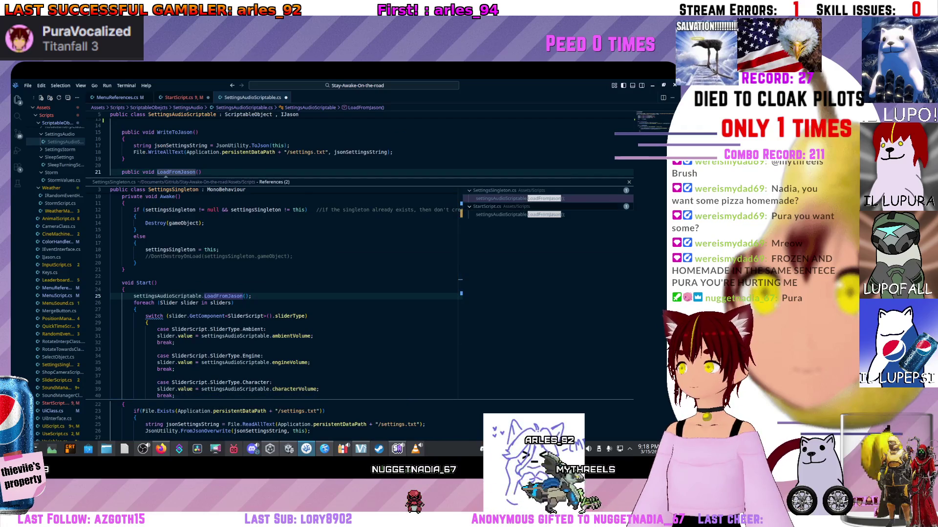
{"action": "left_click", "coordinate": [517, 214]}
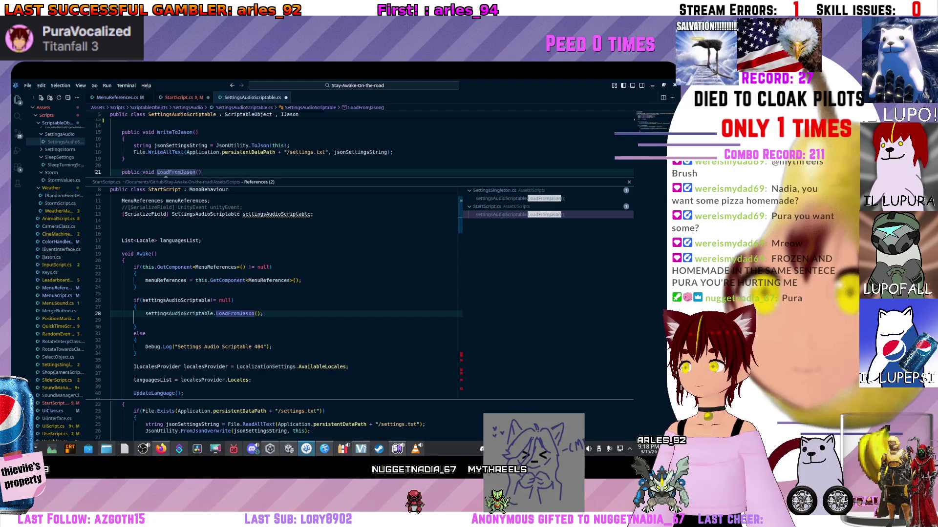
{"action": "left_click", "coordinate": [175, 314]}
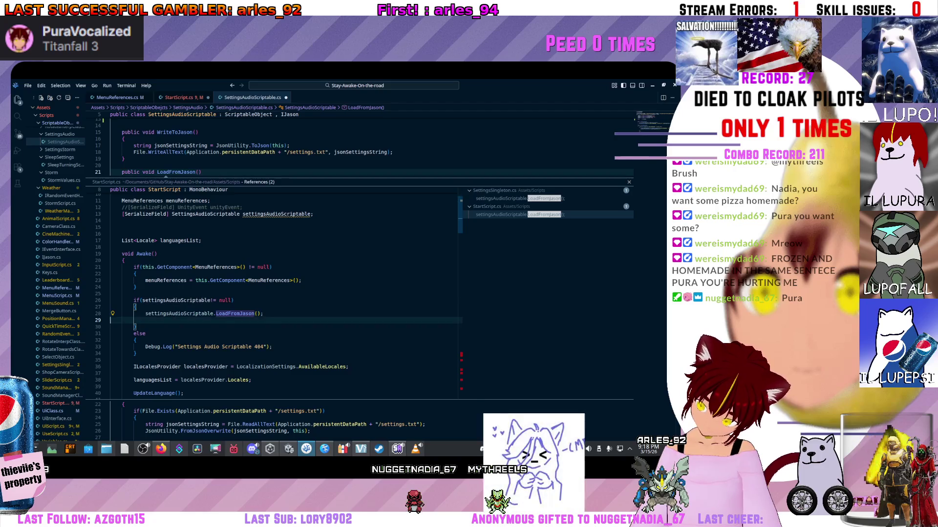
{"action": "key", "text": "Escape"}
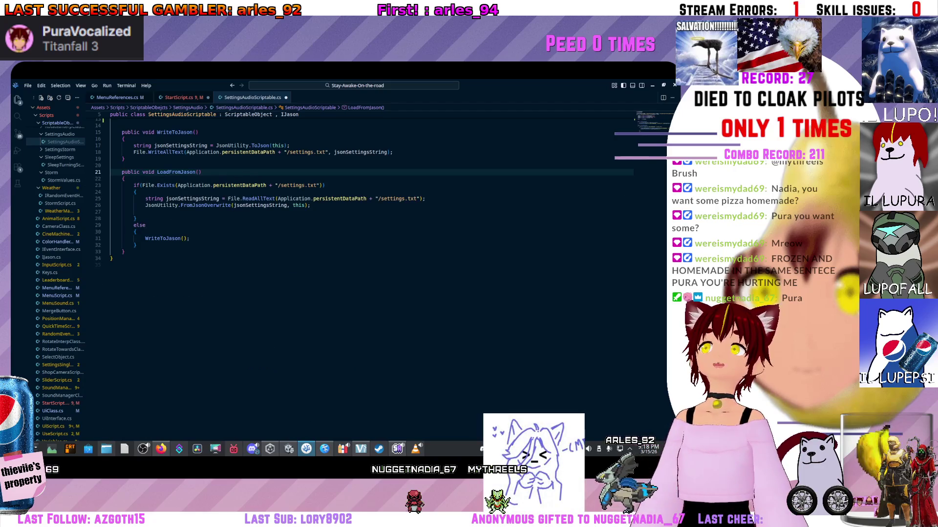
Step: Remove the extra spacing in 'public int language;' and start typing '= 0'
{"action": "scroll", "coordinate": [342, 220], "scroll_direction": "up", "scroll_amount": 3}
{"action": "left_click", "coordinate": [111, 193]}
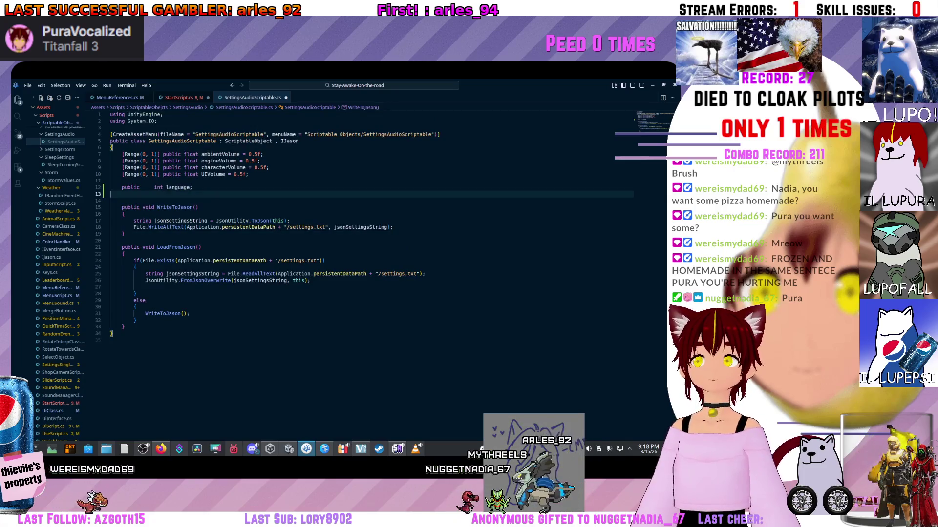
{"action": "left_click", "coordinate": [193, 187]}
{"action": "left_click", "coordinate": [155, 188]}
{"action": "key", "text": "BackSpace"}
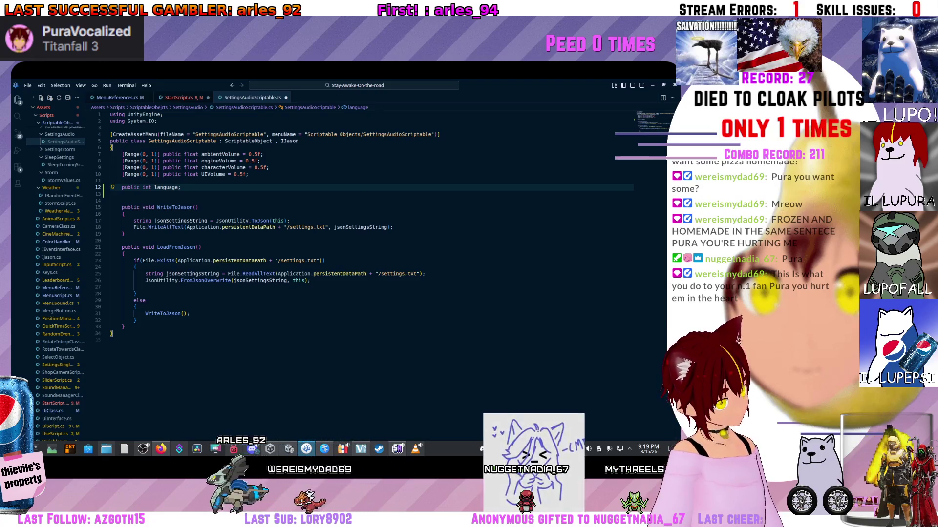
{"action": "left_click", "coordinate": [181, 188]}
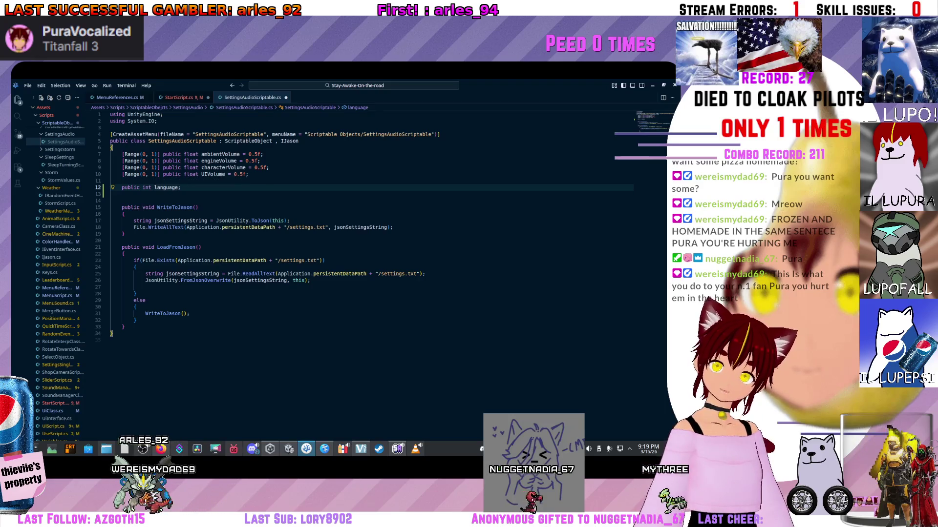
{"action": "double_click", "coordinate": [166, 187]}
{"action": "type", "text": "= "}
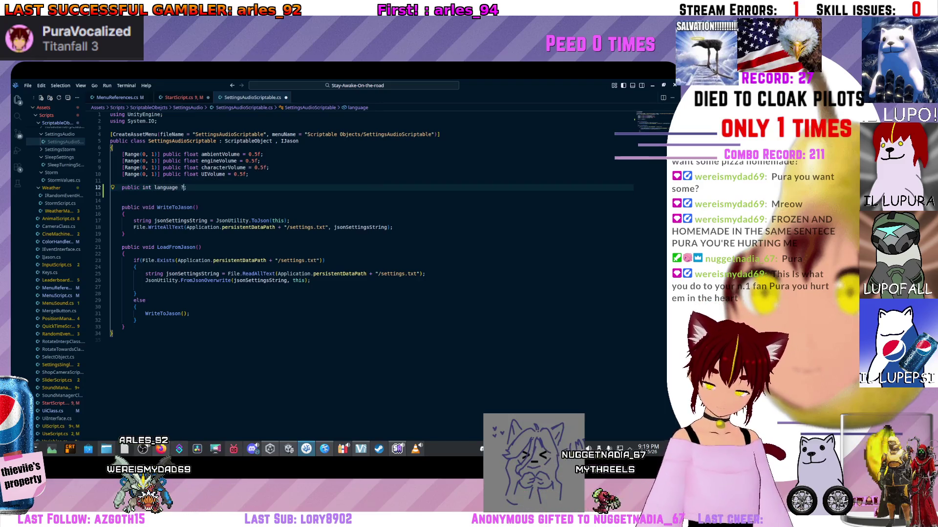
{"action": "type", "text": "0"}
Step: Save the language = 0 default and delete blank lines above languagesList in StartScript
{"action": "key", "text": "ctrl+s"}
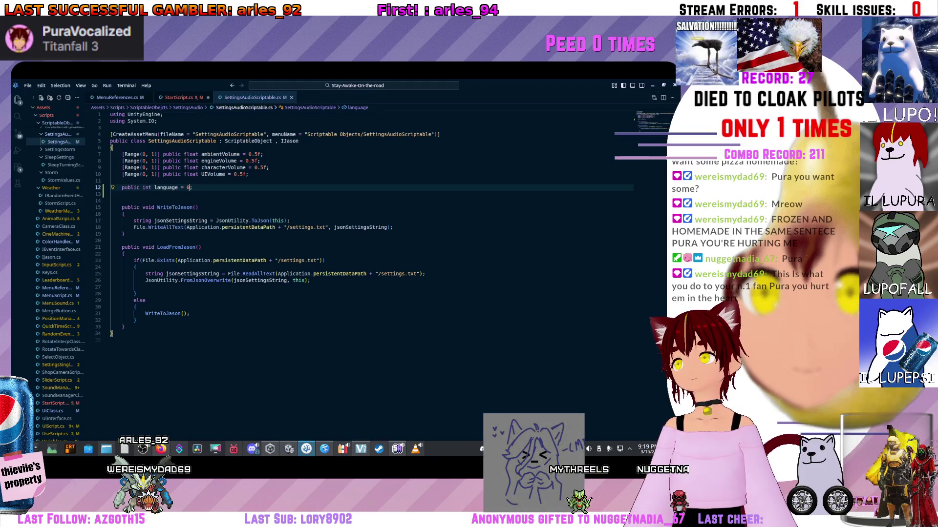
{"action": "key", "text": "ctrl+Tab"}
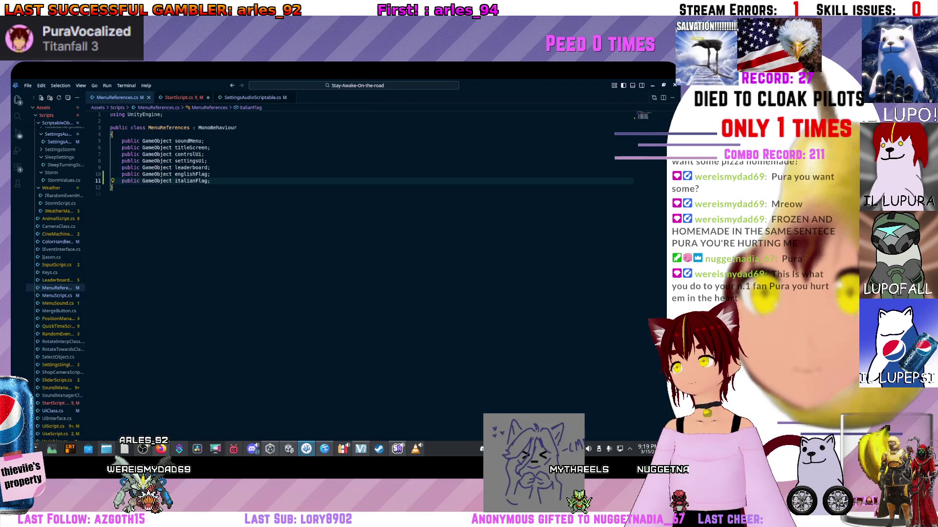
{"action": "key", "text": "ctrl+Page_Down"}
{"action": "key", "text": "Delete"}
{"action": "key", "text": "Delete"}
{"action": "key", "text": "Up"}
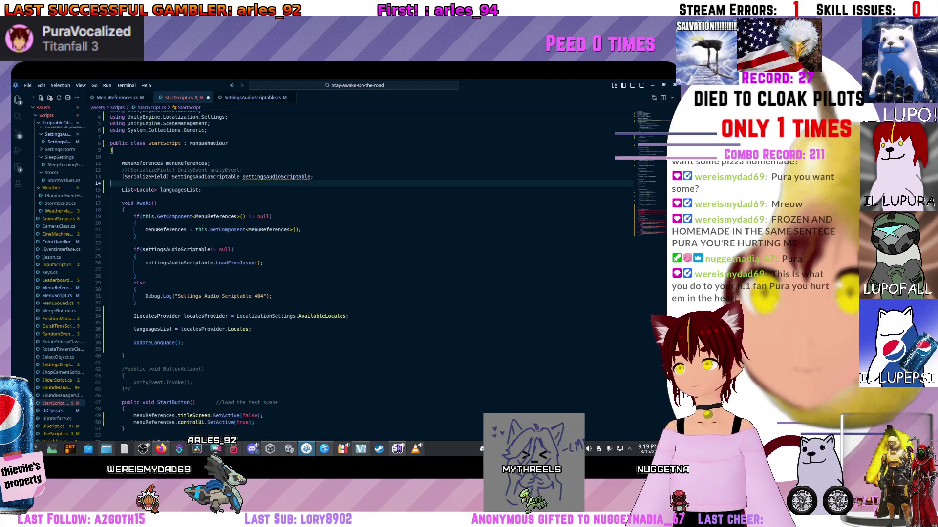
Step: Locate the languagesList assignment above UpdateLanguage in Awake
{"action": "scroll", "coordinate": [371, 273], "scroll_direction": "down", "scroll_amount": 4}
{"action": "left_click", "coordinate": [184, 273]}
{"action": "key", "text": "Up"}
{"action": "key", "text": "Up"}
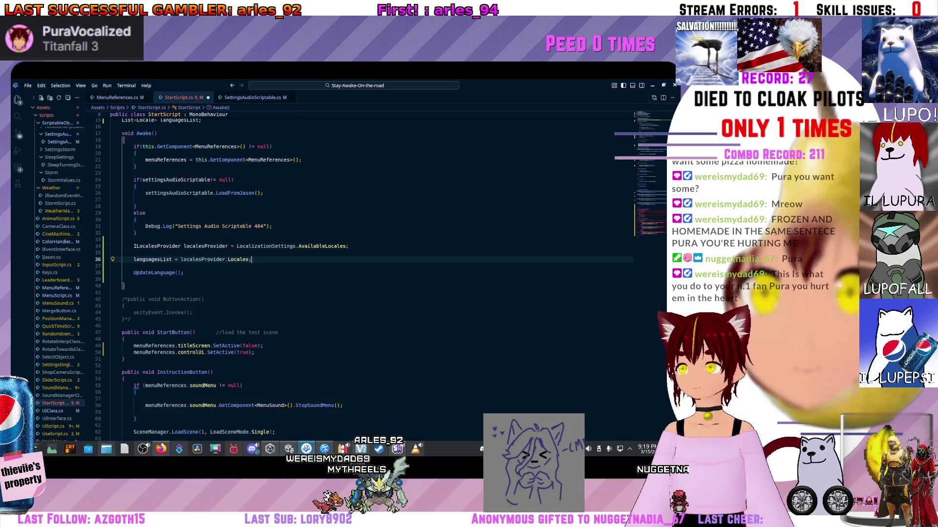
{"action": "scroll", "coordinate": [371, 274], "scroll_direction": "down", "scroll_amount": 2}
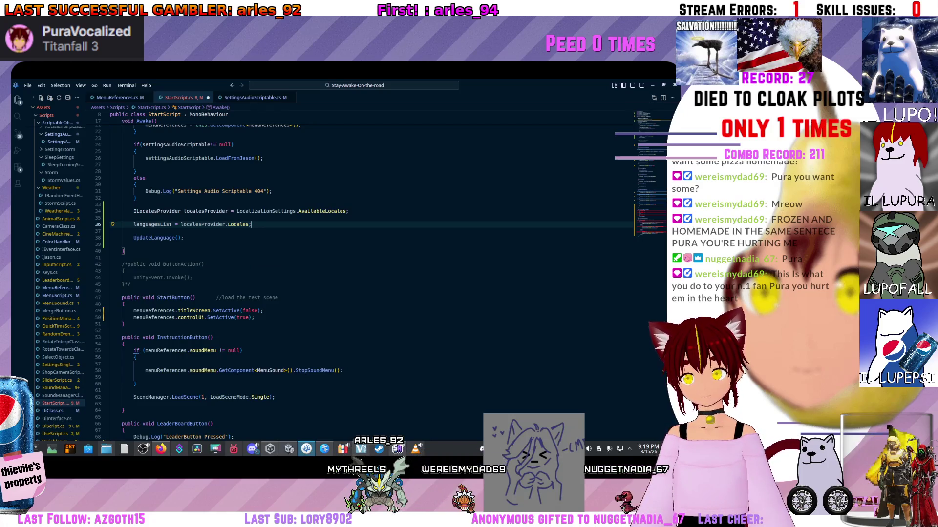
{"action": "scroll", "coordinate": [372, 273], "scroll_direction": "up", "scroll_amount": 5}
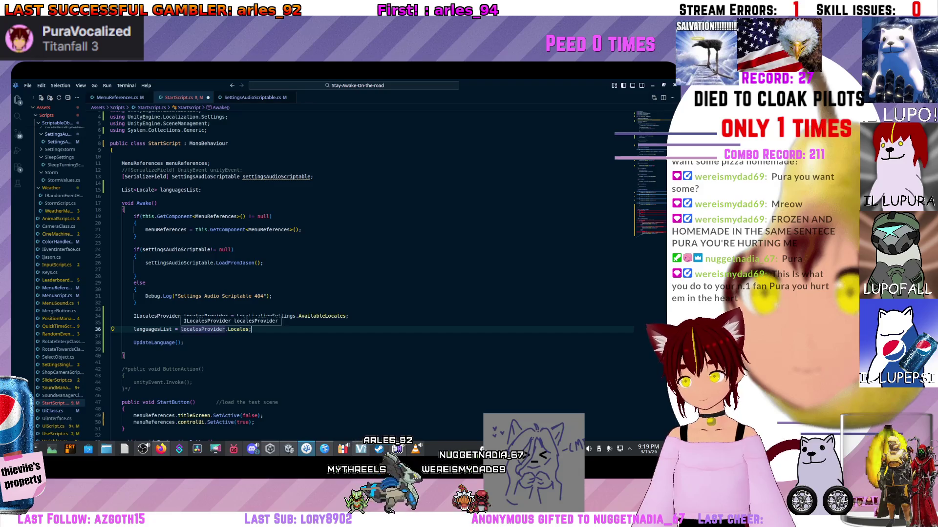
{"action": "scroll", "coordinate": [371, 273], "scroll_direction": "down", "scroll_amount": 1}
{"action": "scroll", "coordinate": [371, 274], "scroll_direction": "down", "scroll_amount": 3}
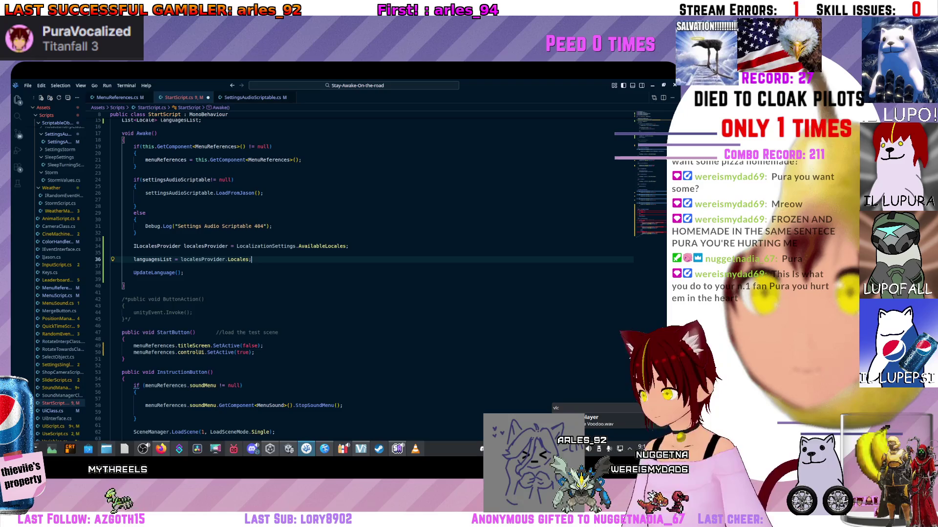
Step: Check SettingsAudioScriptable, then review StartScript's ChangeIntLanguage method
{"action": "key", "text": "ctrl+Tab"}
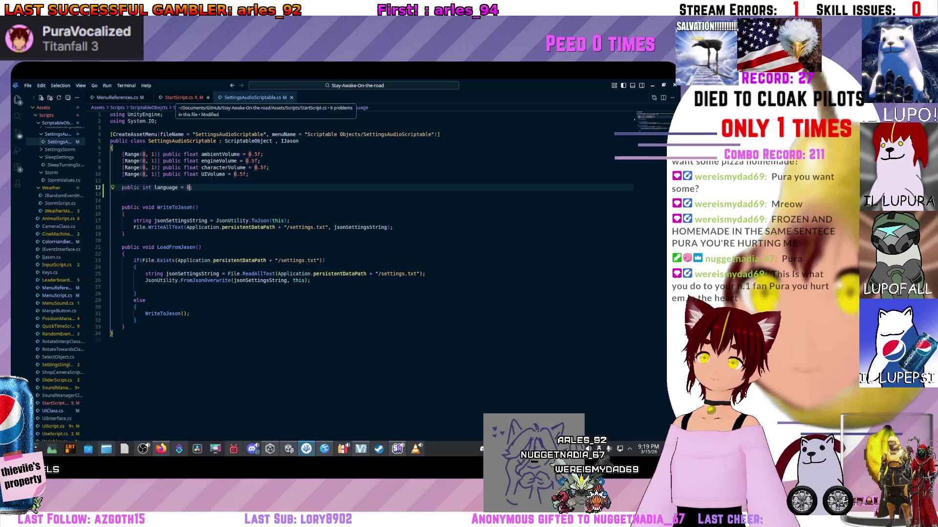
{"action": "left_click", "coordinate": [182, 97]}
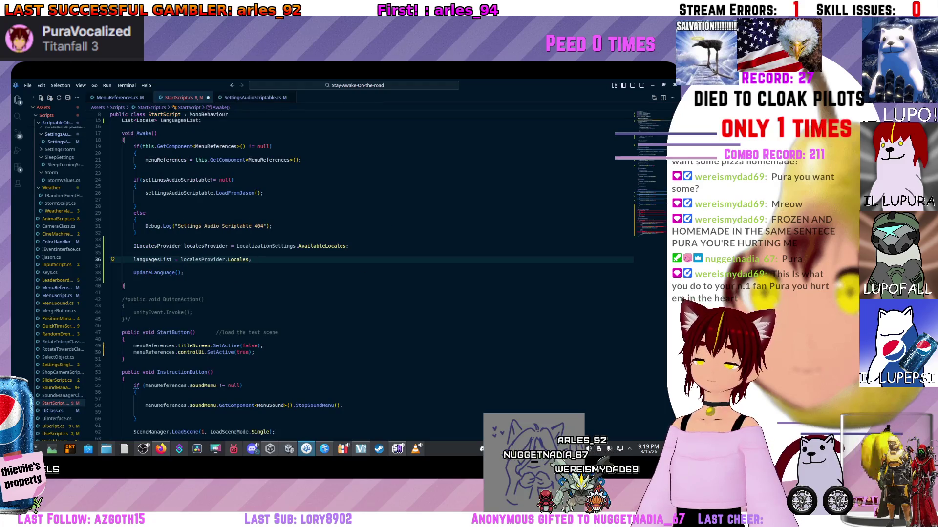
{"action": "scroll", "coordinate": [342, 273], "scroll_direction": "down", "scroll_amount": 5}
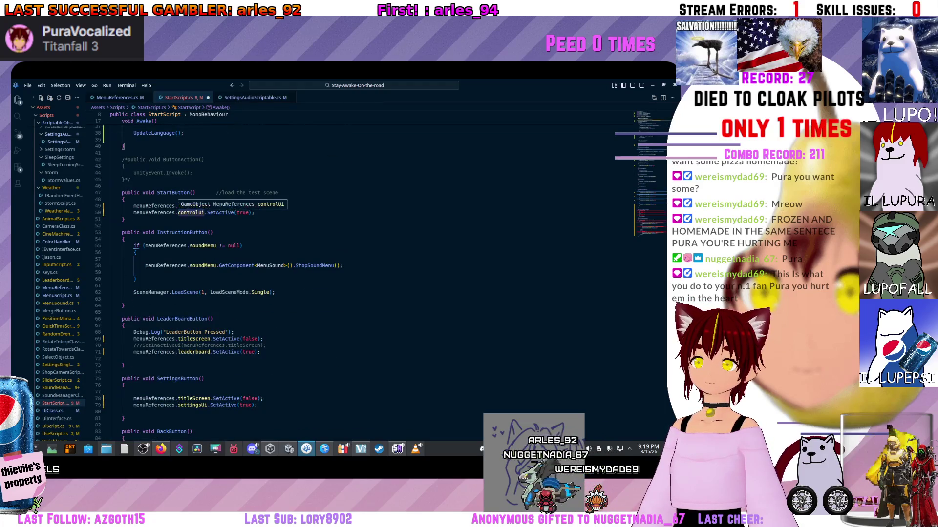
{"action": "scroll", "coordinate": [190, 212], "scroll_direction": "down", "scroll_amount": 10}
{"action": "scroll", "coordinate": [342, 273], "scroll_direction": "down", "scroll_amount": 5}
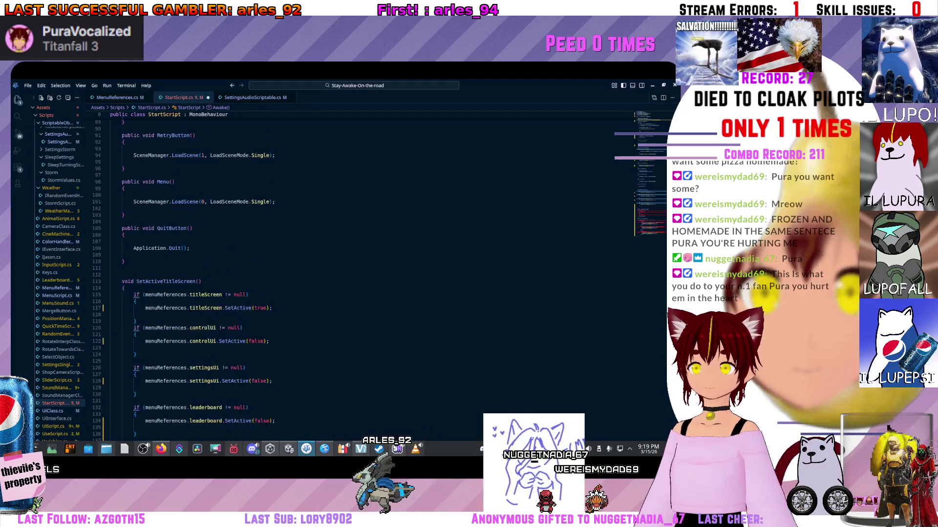
{"action": "scroll", "coordinate": [342, 273], "scroll_direction": "down", "scroll_amount": 9}
{"action": "left_click", "coordinate": [123, 299]}
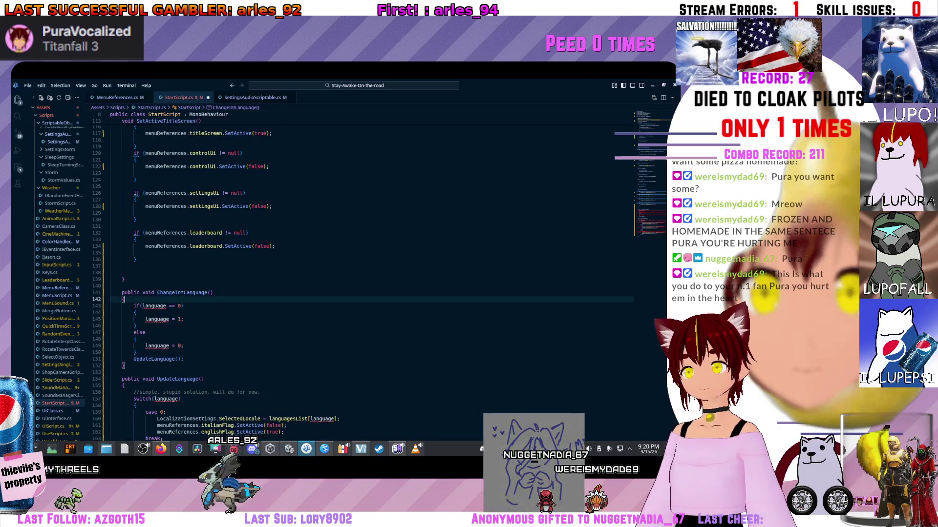
{"action": "scroll", "coordinate": [342, 274], "scroll_direction": "up", "scroll_amount": 20}
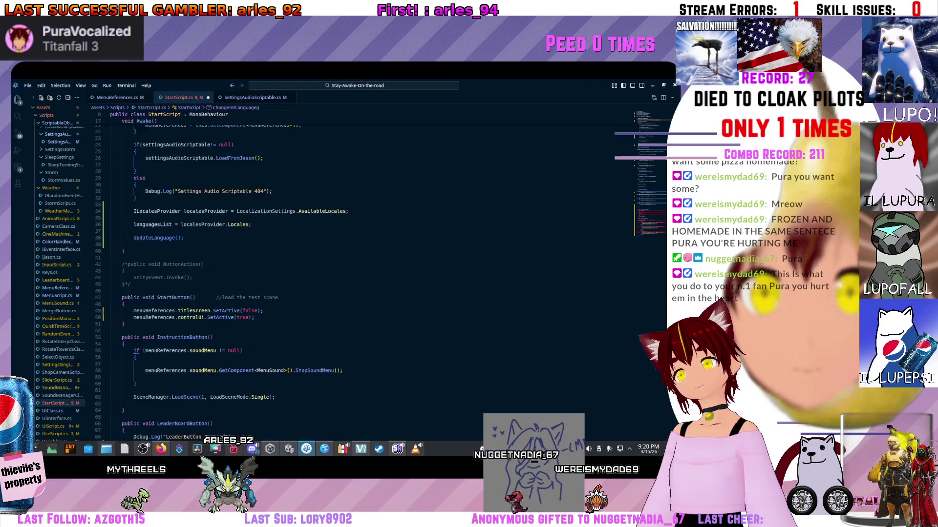
{"action": "scroll", "coordinate": [342, 274], "scroll_direction": "up", "scroll_amount": 4}
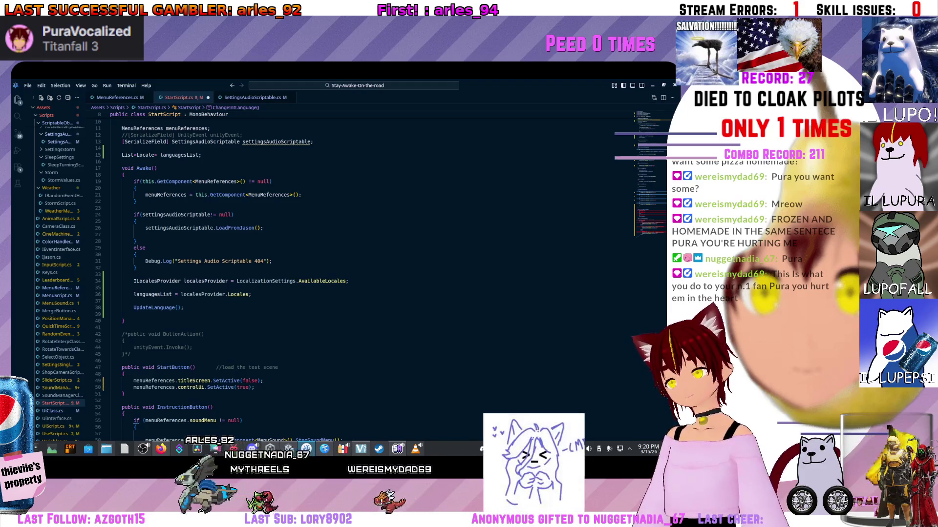
Step: Add a new blank line after the languagesList assignment in Awake
{"action": "left_click", "coordinate": [147, 301]}
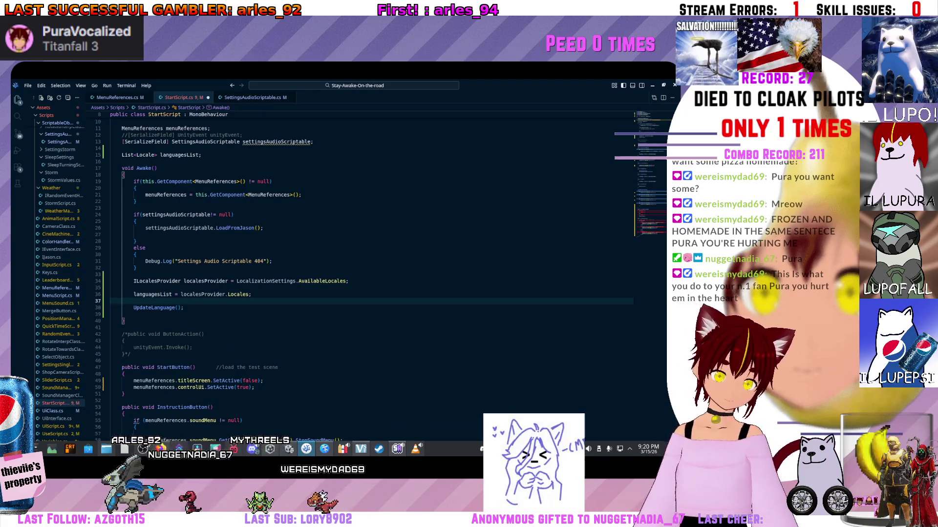
{"action": "key", "text": "Return"}
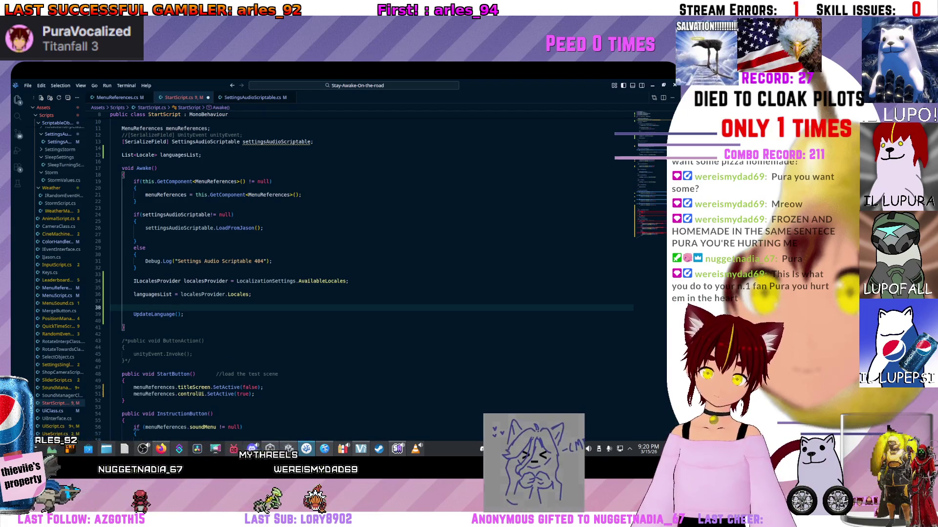
{"action": "type", "text": "s"}
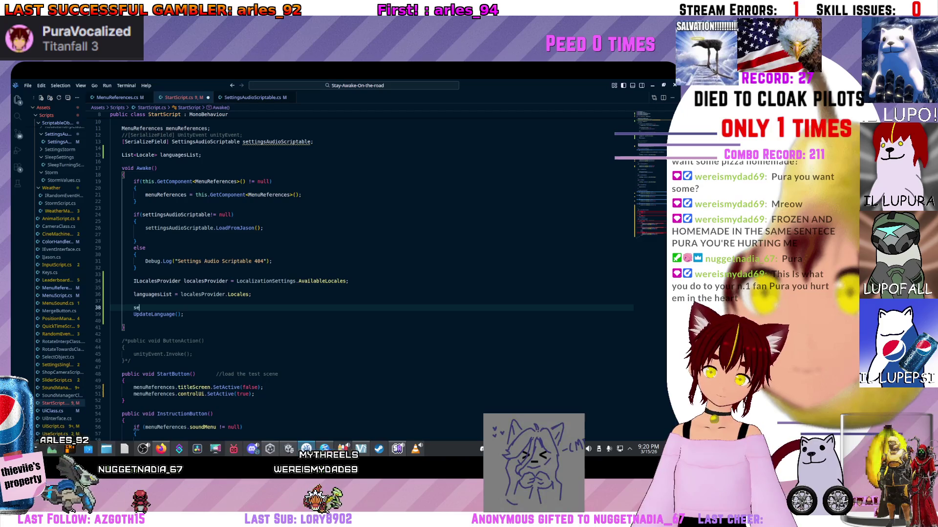
{"action": "key", "text": "BackSpace"}
{"action": "key", "text": "BackSpace"}
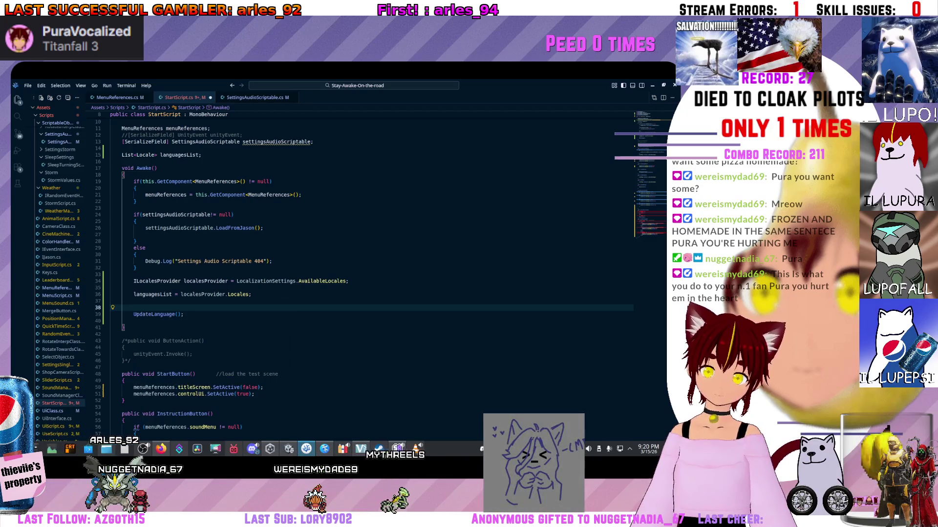
{"action": "scroll", "coordinate": [371, 273], "scroll_direction": "down", "scroll_amount": 10}
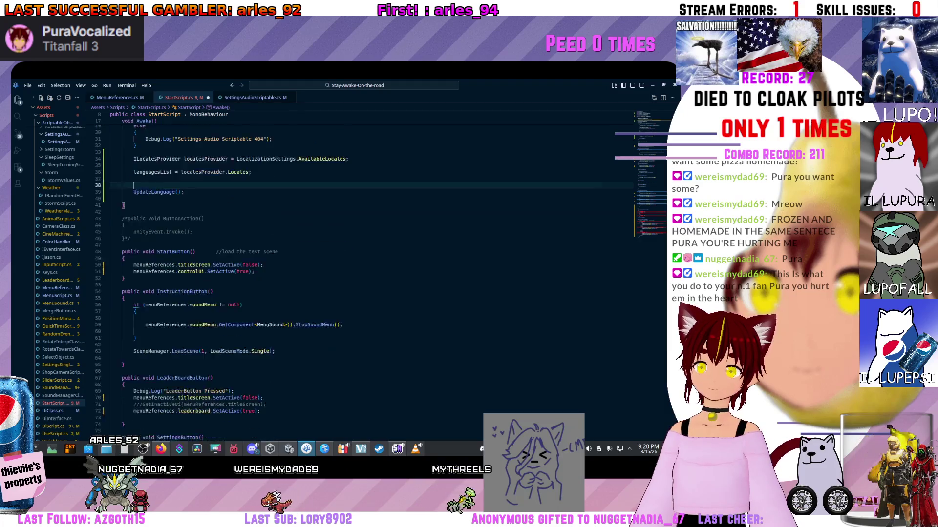
{"action": "scroll", "coordinate": [371, 274], "scroll_direction": "up", "scroll_amount": 5}
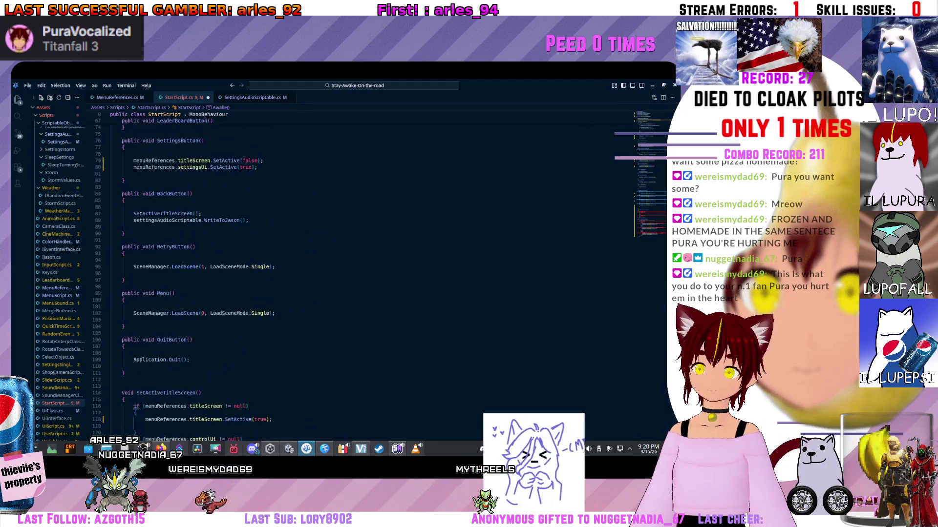
{"action": "scroll", "coordinate": [371, 273], "scroll_direction": "up", "scroll_amount": 9}
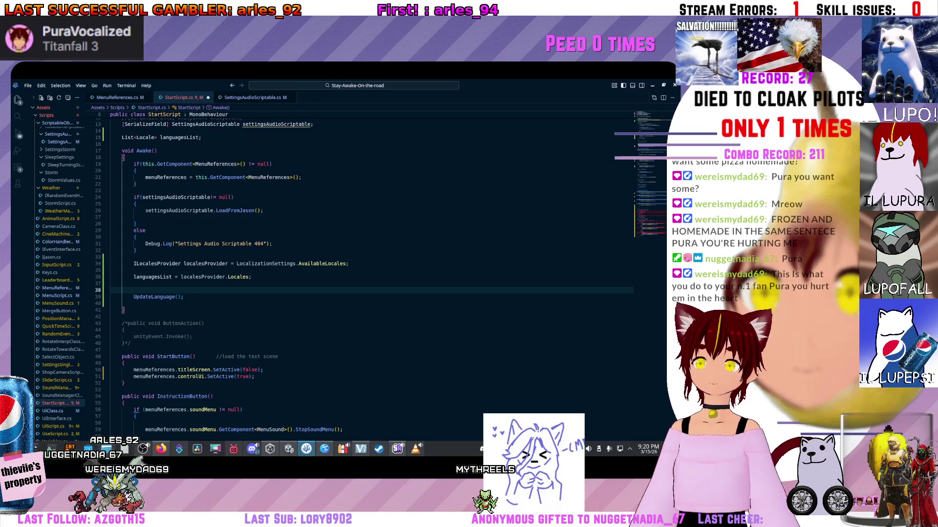
{"action": "key", "text": "ctrl+Tab"}
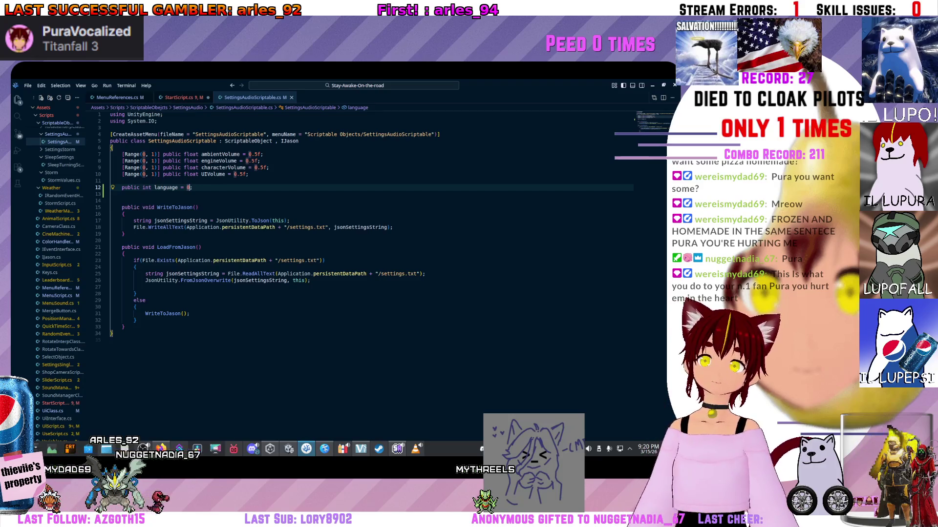
Step: Type a 'settingsAudioScriptable.' reference in Awake, then delete the unfinished line
{"action": "key", "text": "ctrl+Tab"}
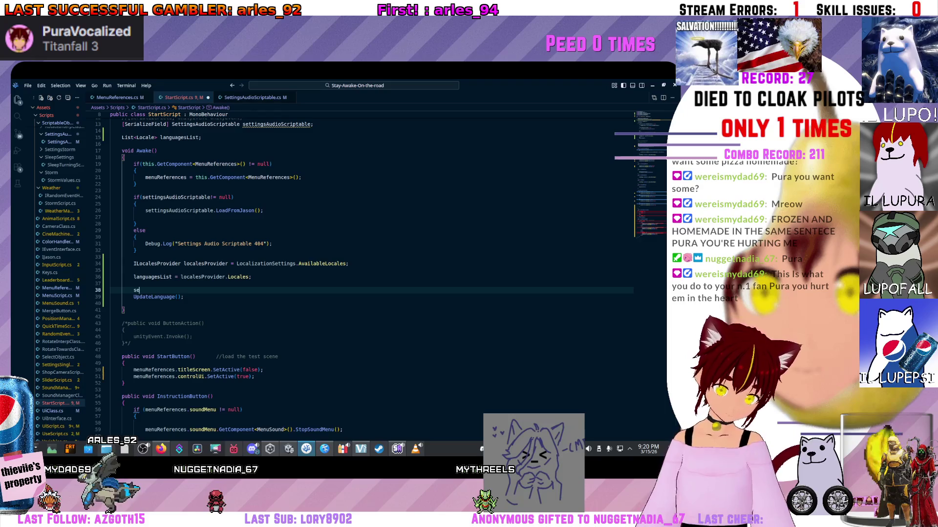
{"action": "type", "text": "tting"}
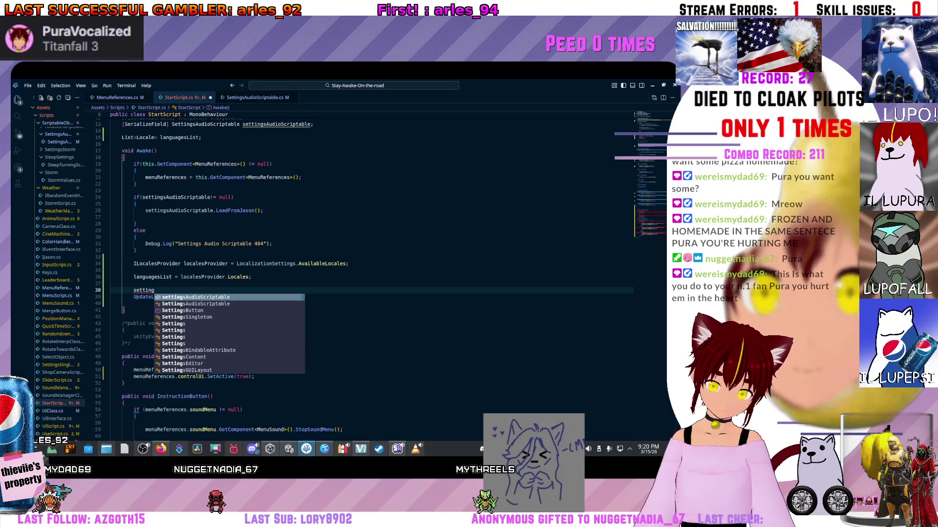
{"action": "key", "text": "Tab"}
{"action": "type", "text": "."}
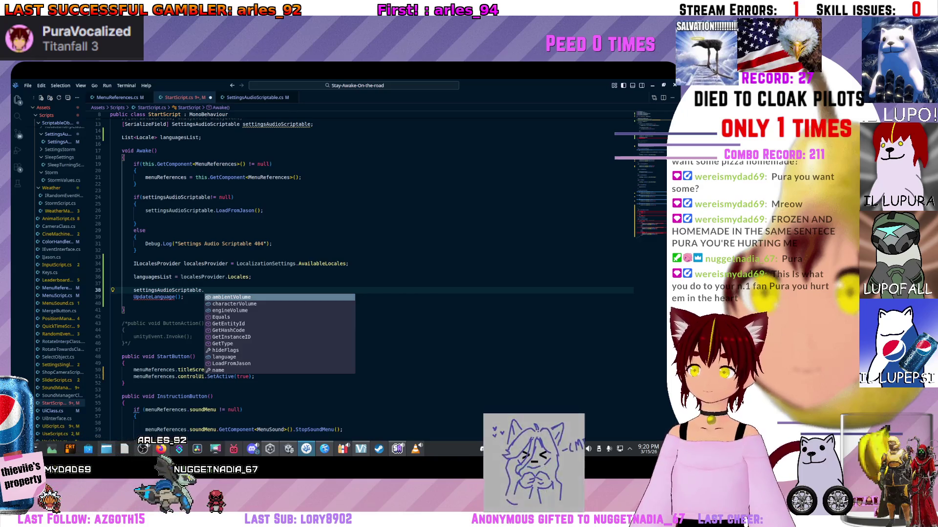
{"action": "key", "text": "BackSpace"}
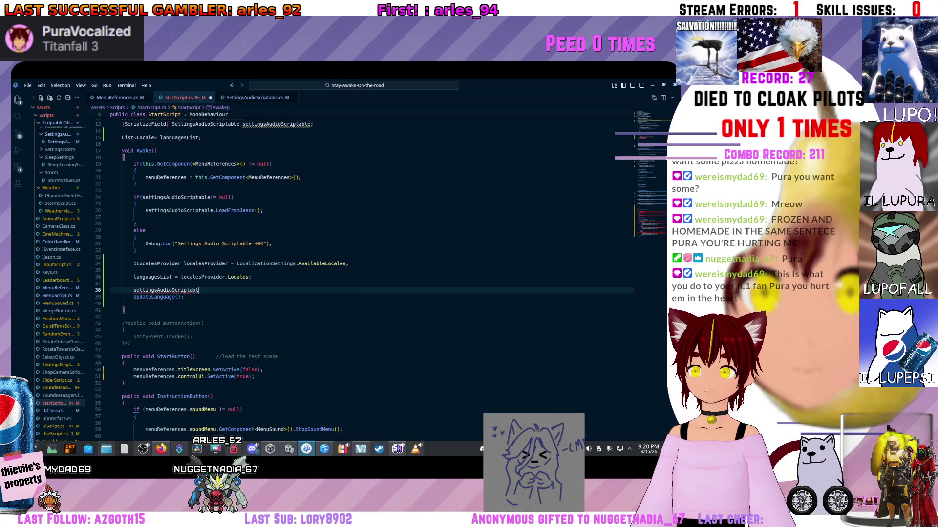
{"action": "key", "text": "BackSpace"}
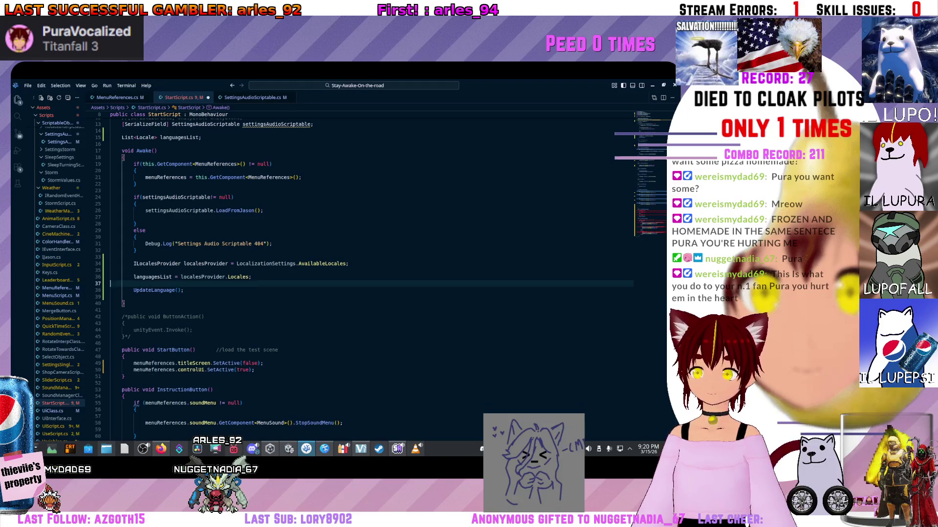
{"action": "scroll", "coordinate": [371, 274], "scroll_direction": "down", "scroll_amount": 20}
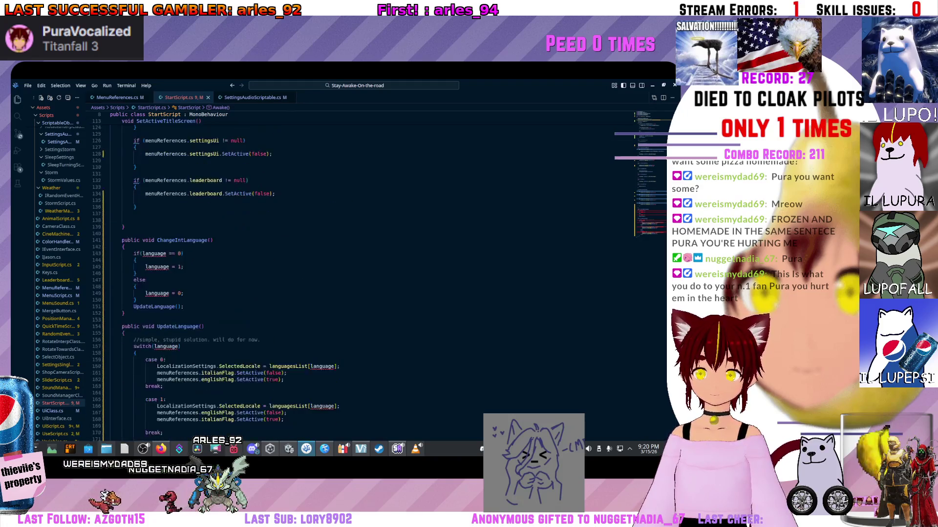
Step: Write a settingsAudioScriptable.language line in ChangeIntLanguage and check the field's definition
{"action": "left_click", "coordinate": [213, 239]}
{"action": "key", "text": "Down"}
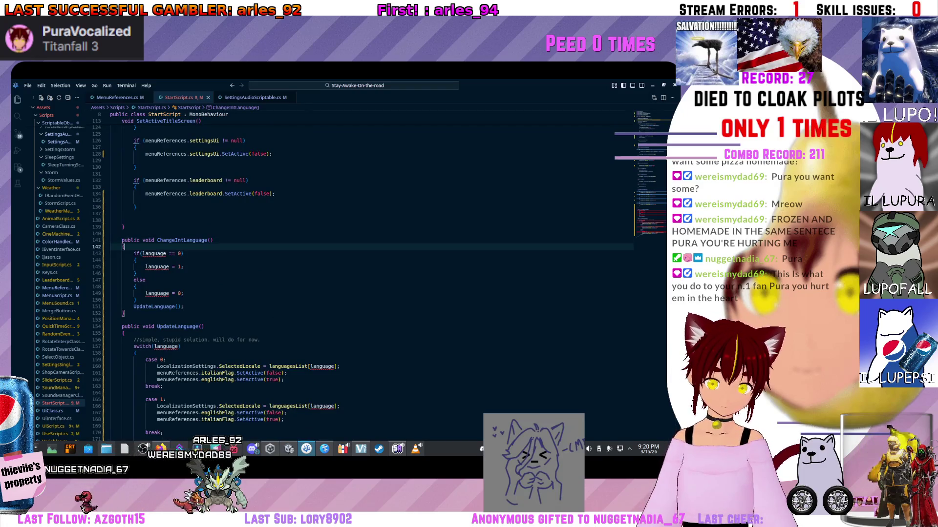
{"action": "key", "text": "Return"}
{"action": "type", "text": "setting"}
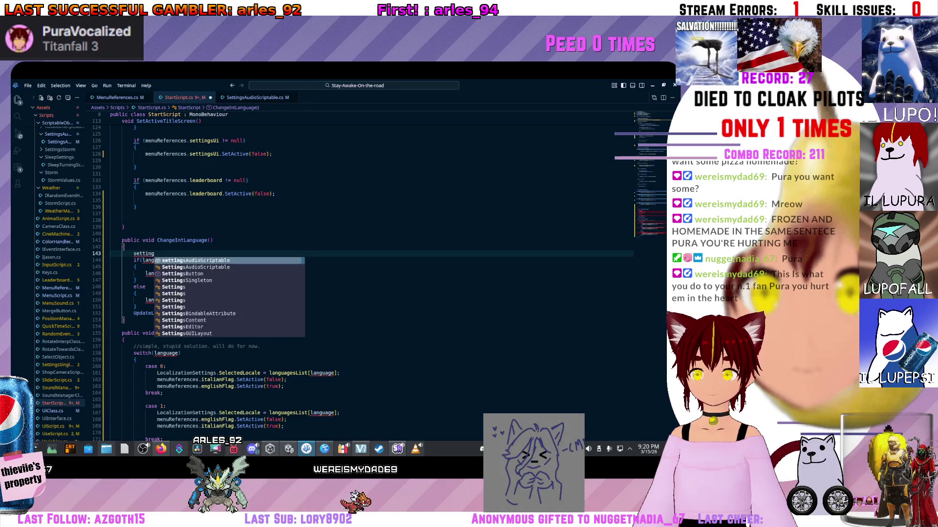
{"action": "key", "text": "Tab"}
{"action": "type", "text": "."}
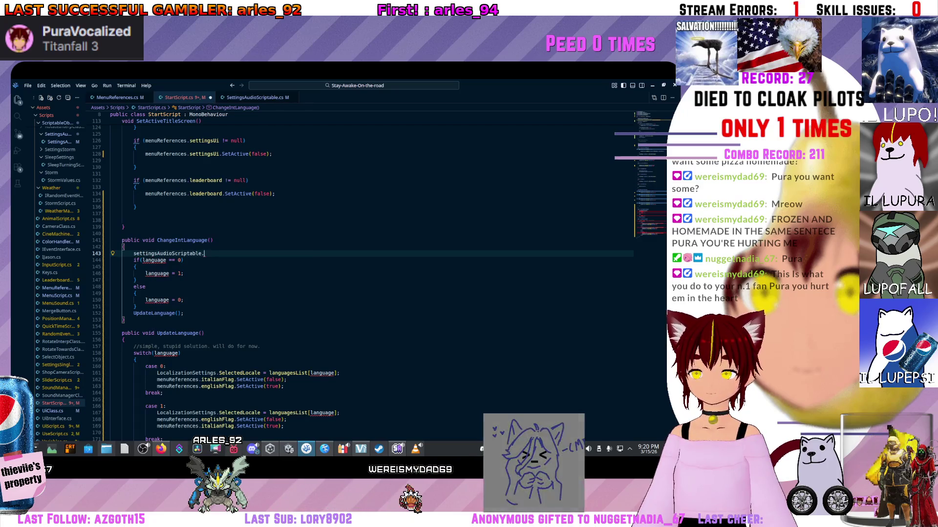
{"action": "type", "text": "langu"}
{"action": "key", "text": "Tab"}
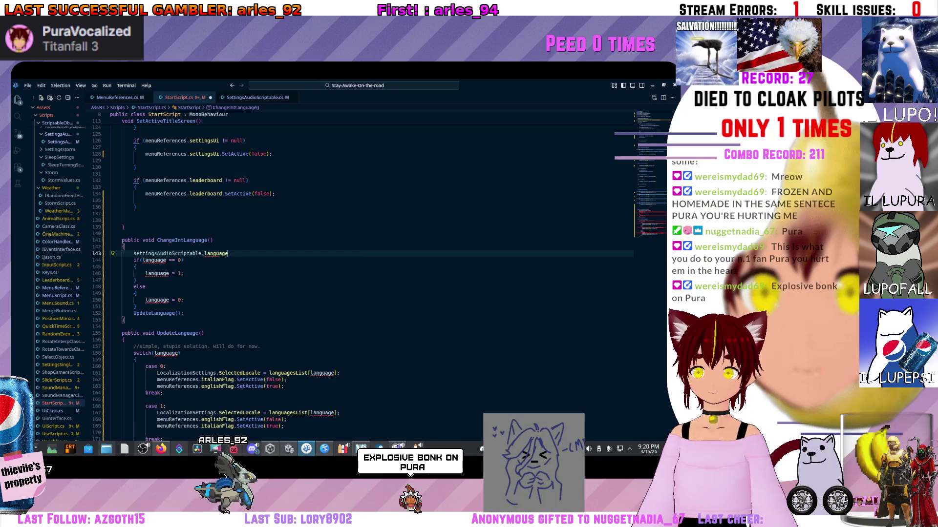
{"action": "key", "text": "BackSpace"}
{"action": "type", "text": ";"}
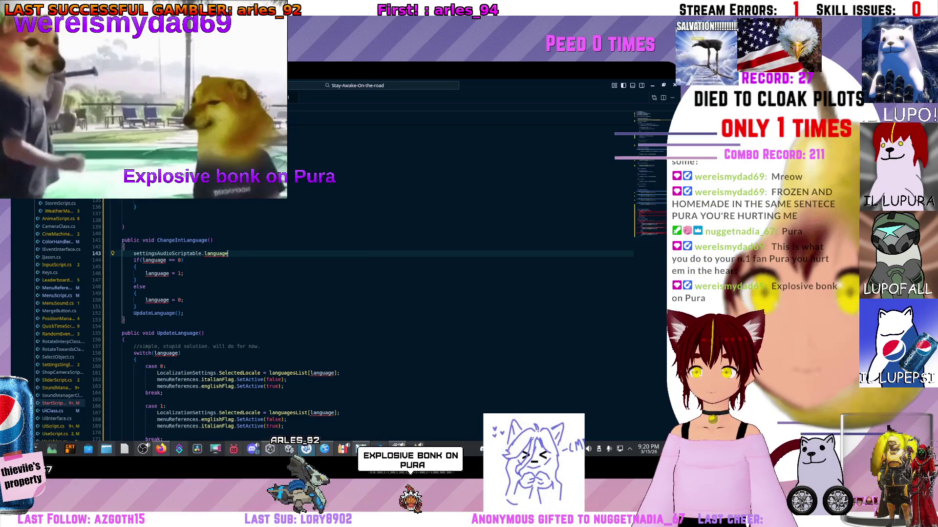
{"action": "key", "text": "F12"}
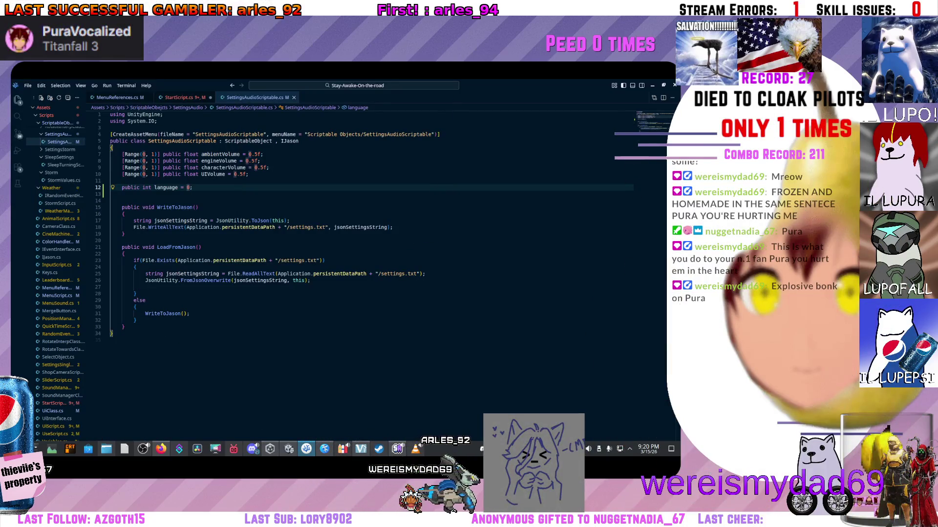
{"action": "key", "text": "alt+Left"}
Step: Prefix the if condition and both language assignments (1 and 0) with settingsAudioScriptable
{"action": "key", "text": "shift+Home"}
{"action": "key", "text": "ctrl+c"}
{"action": "key", "text": "BackSpace"}
{"action": "double_click", "coordinate": [154, 260]}
{"action": "key", "text": "ctrl+v"}
{"action": "key", "text": "BackSpace"}
{"action": "key", "text": "shift+Down"}
{"action": "key", "text": "shift+Up"}
{"action": "key", "text": "ctrl+shift+Left"}
{"action": "key", "text": "ctrl+shift+Left"}
{"action": "key", "text": "ctrl+c"}
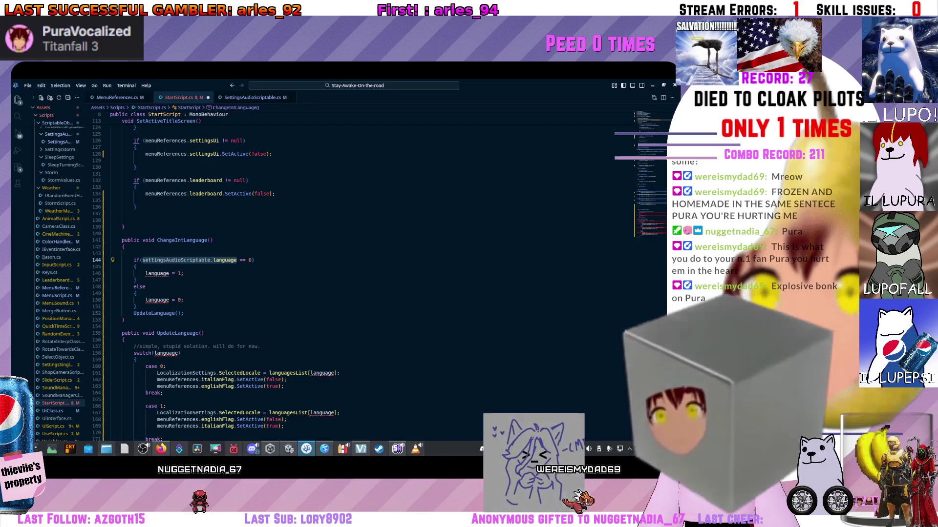
{"action": "left_click", "coordinate": [162, 274]}
{"action": "key", "text": "ctrl+v"}
{"action": "left_click", "coordinate": [156, 300]}
{"action": "type", "text": "settingsAudioScriptable."}
Step: Add settingsAudioScriptable.WriteToJason(); on a new line before UpdateLanguage()
{"action": "key", "text": "Down"}
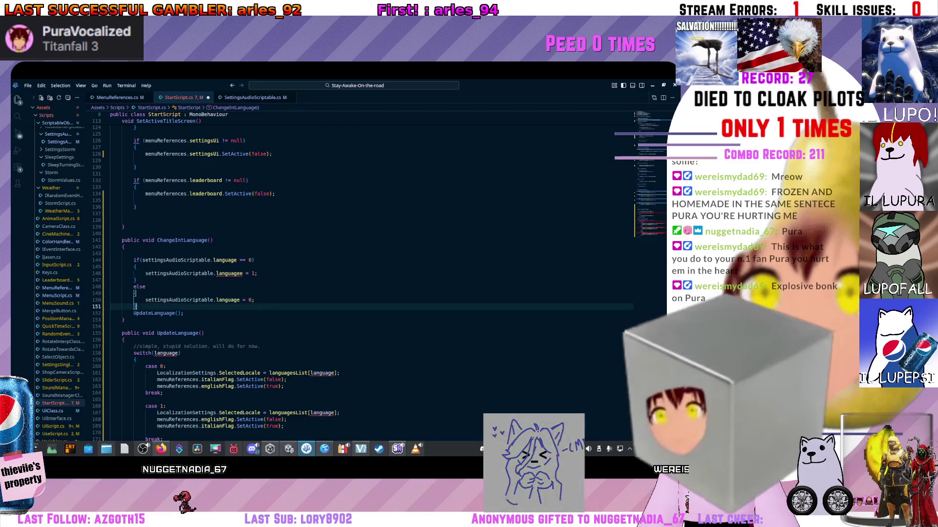
{"action": "key", "text": "Return"}
{"action": "type", "text": "write"}
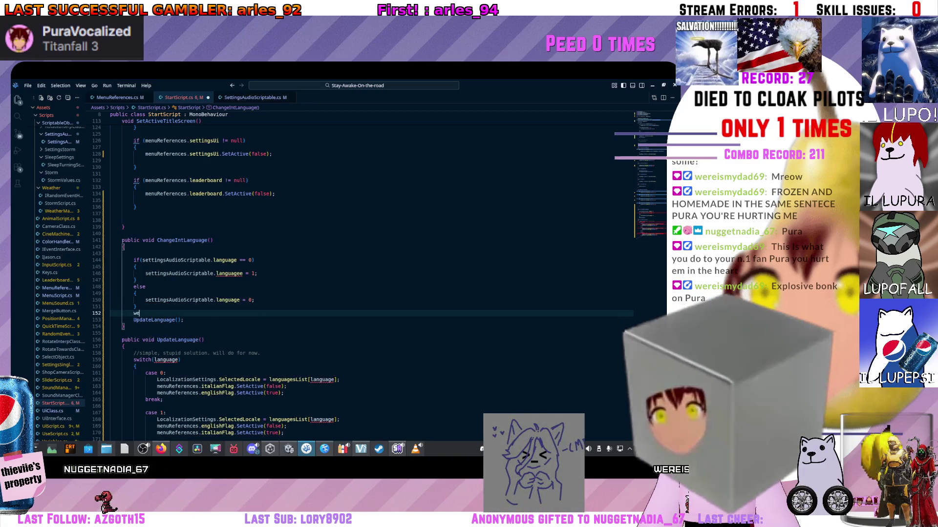
{"action": "type", "text": "To"}
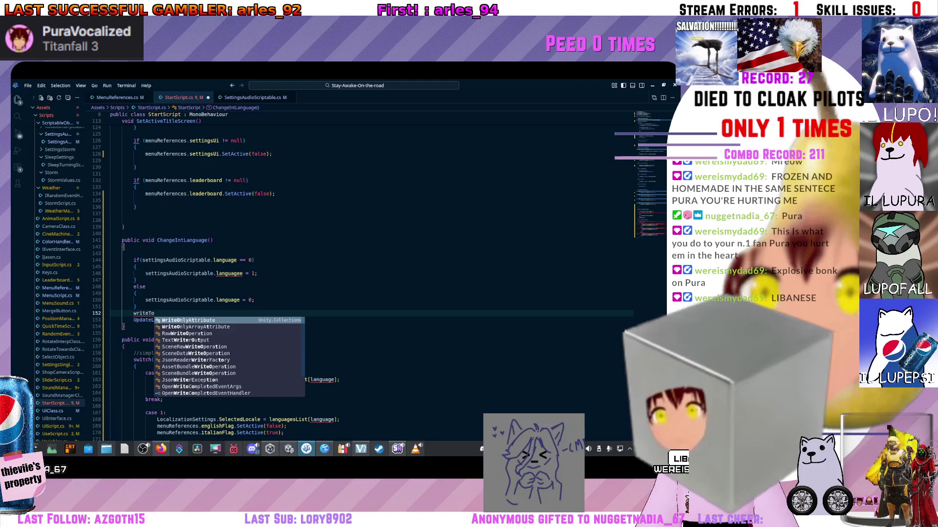
{"action": "key", "text": "ctrl+BackSpace"}
{"action": "type", "text": "settingsAudioScriptable.w"}
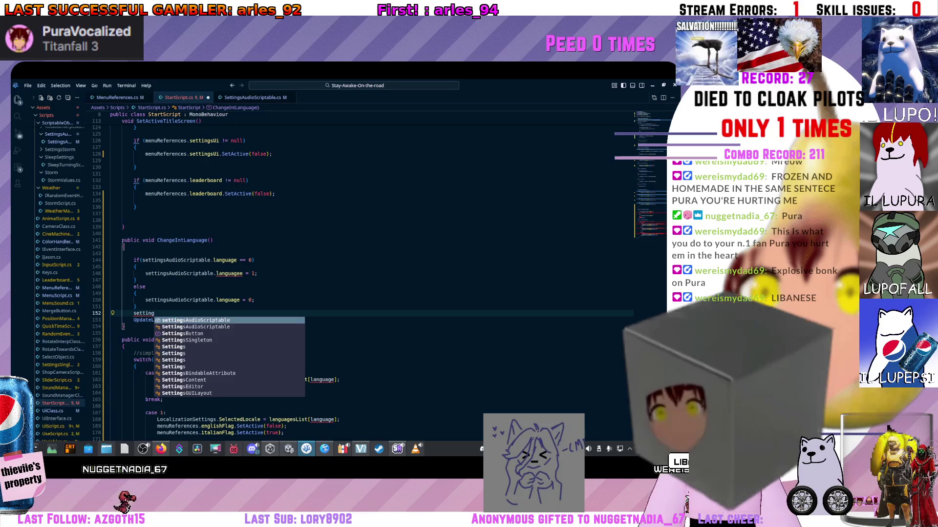
{"action": "key", "text": "Tab"}
{"action": "type", "text": ".w"}
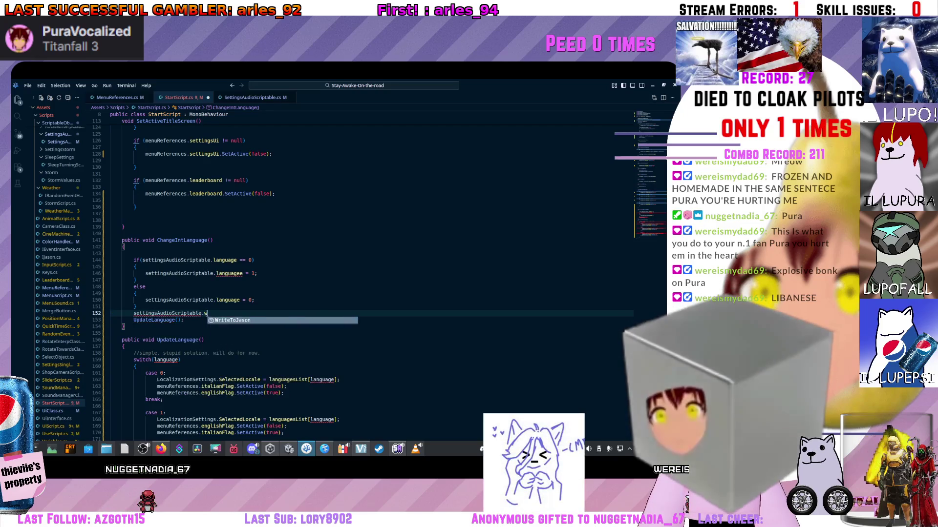
{"action": "key", "text": "Tab"}
{"action": "type", "text": "();"}
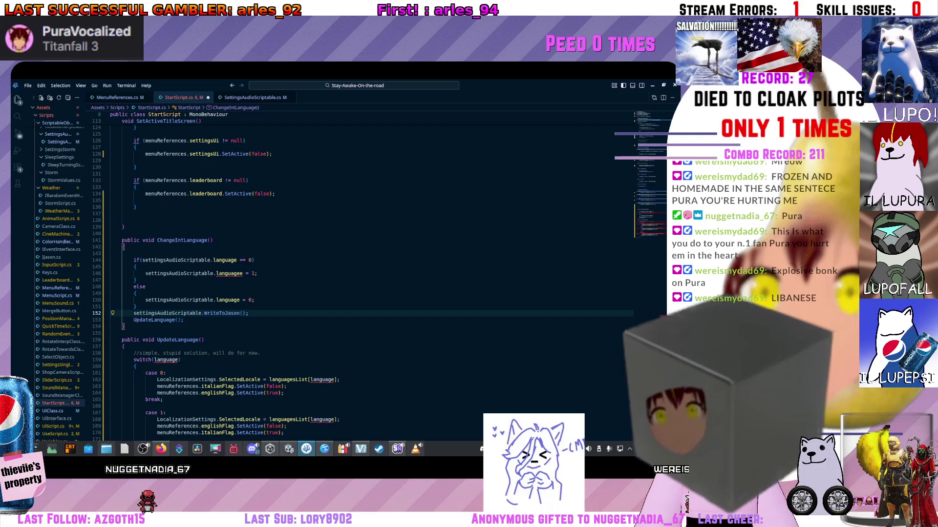
{"action": "left_click", "coordinate": [243, 274]}
Step: Delete the extra 'e' from 'languagee' on line 146
{"action": "key", "text": "BackSpace"}
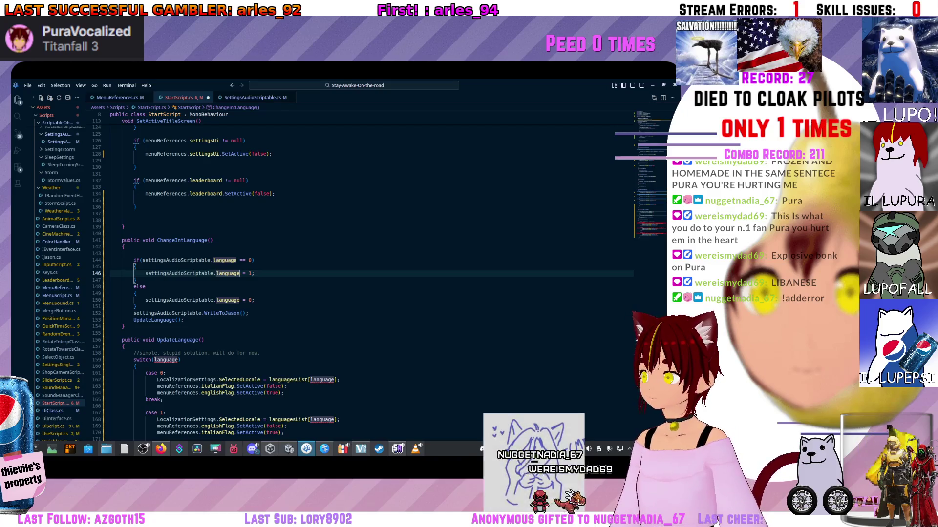
Step: Use settingsAudioScriptable.language in the switch expression and the case 0 and case 1 locale indices
{"action": "left_click", "coordinate": [240, 300]}
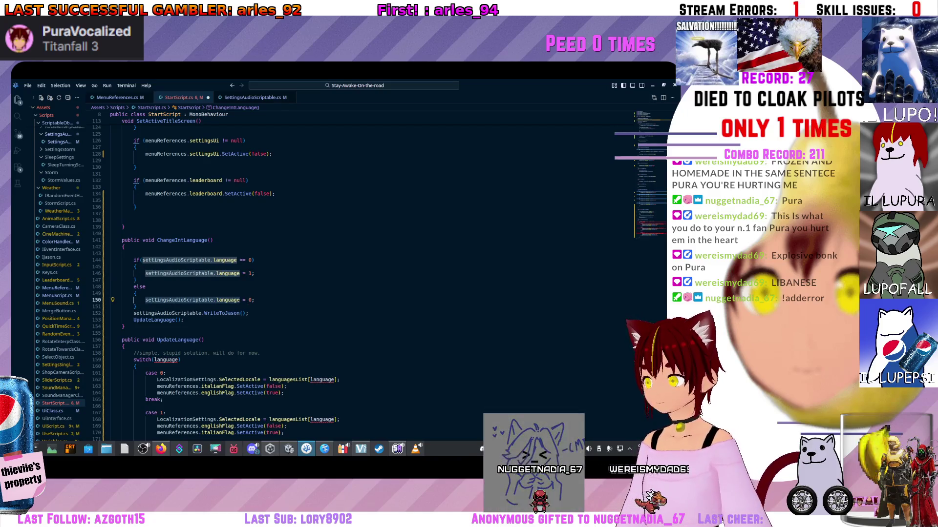
{"action": "left_click", "coordinate": [335, 380]}
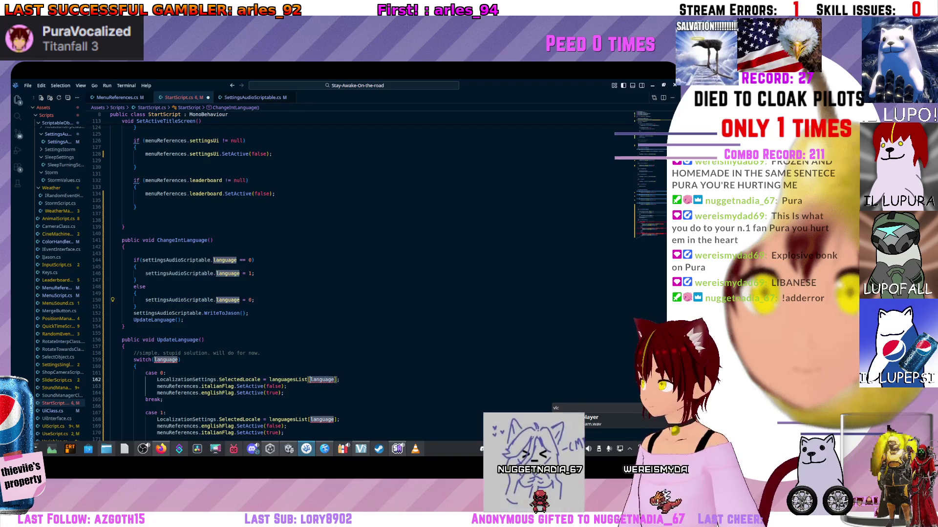
{"action": "key", "text": "ctrl+v"}
{"action": "scroll", "coordinate": [351, 282], "scroll_direction": "down", "scroll_amount": 1}
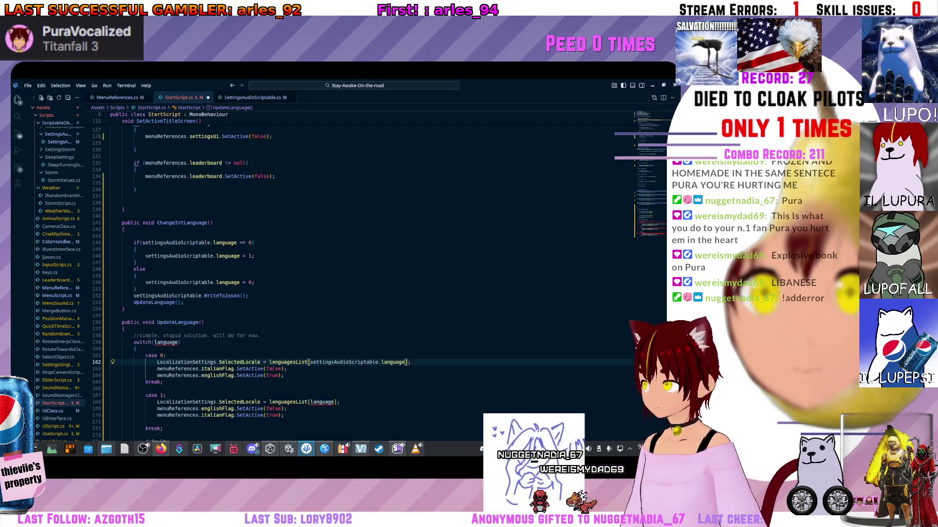
{"action": "left_click", "coordinate": [156, 342]}
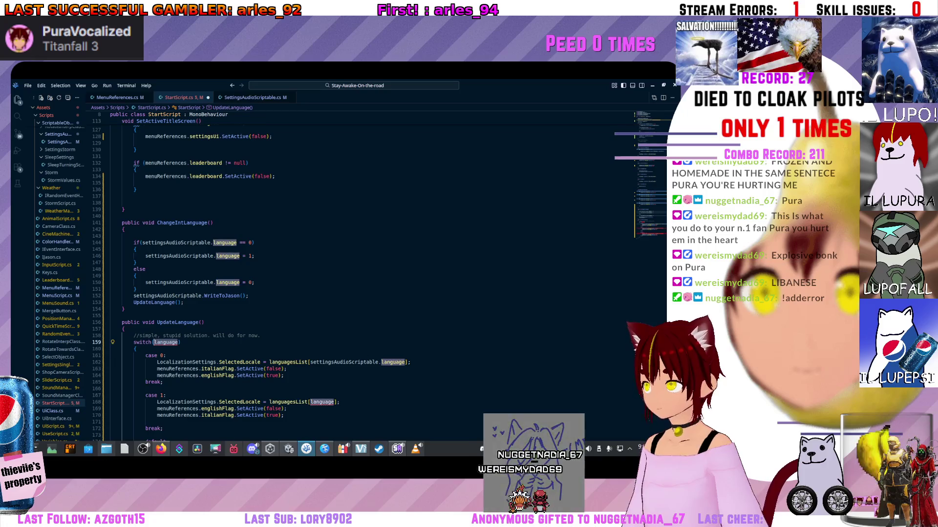
{"action": "key", "text": "ctrl+v"}
{"action": "left_click", "coordinate": [336, 402]}
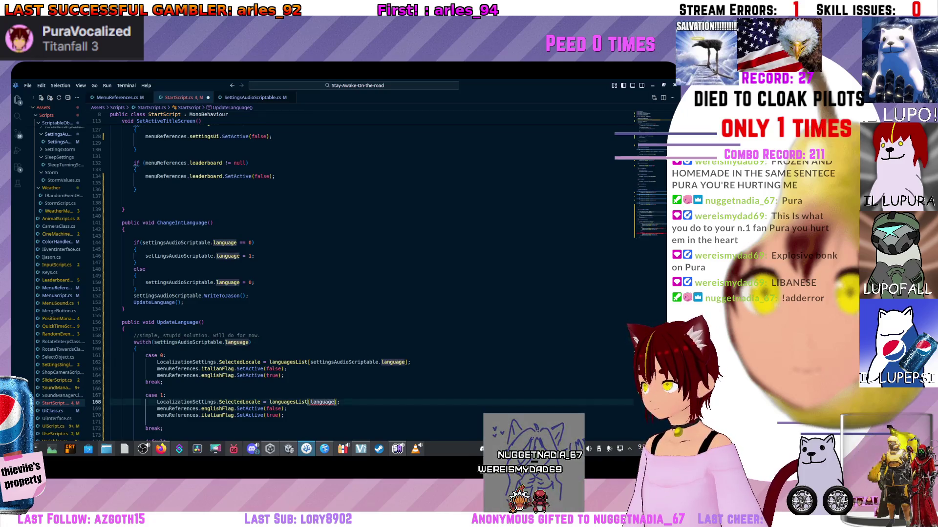
{"action": "key", "text": "ctrl+v"}
Step: Use settingsAudioScriptable.language for the default case's language = 0 reset and locale index
{"action": "scroll", "coordinate": [342, 274], "scroll_direction": "down", "scroll_amount": 4}
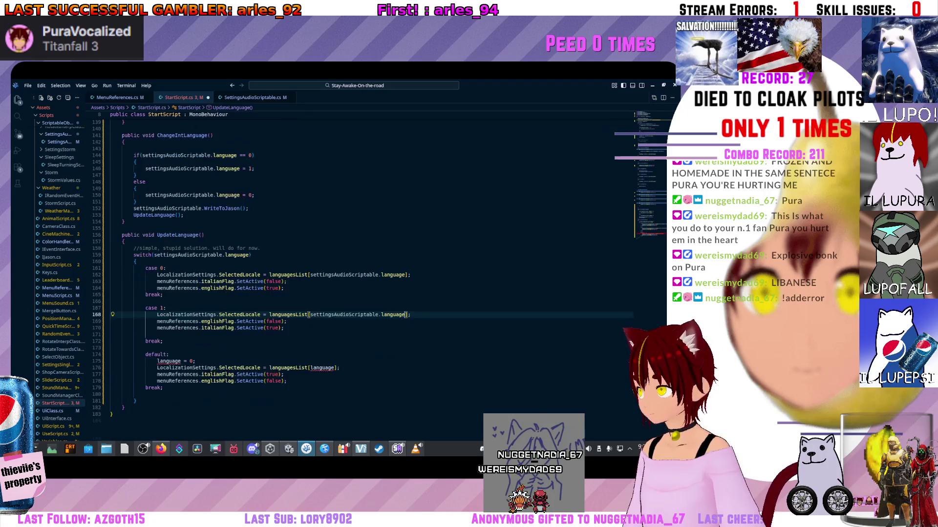
{"action": "left_click", "coordinate": [157, 361]}
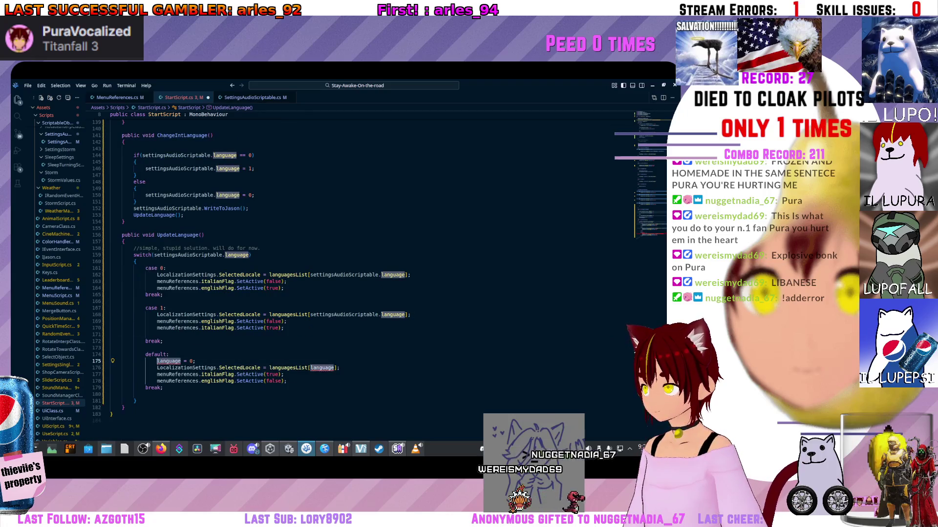
{"action": "key", "text": "ctrl+v"}
{"action": "left_click", "coordinate": [309, 368]}
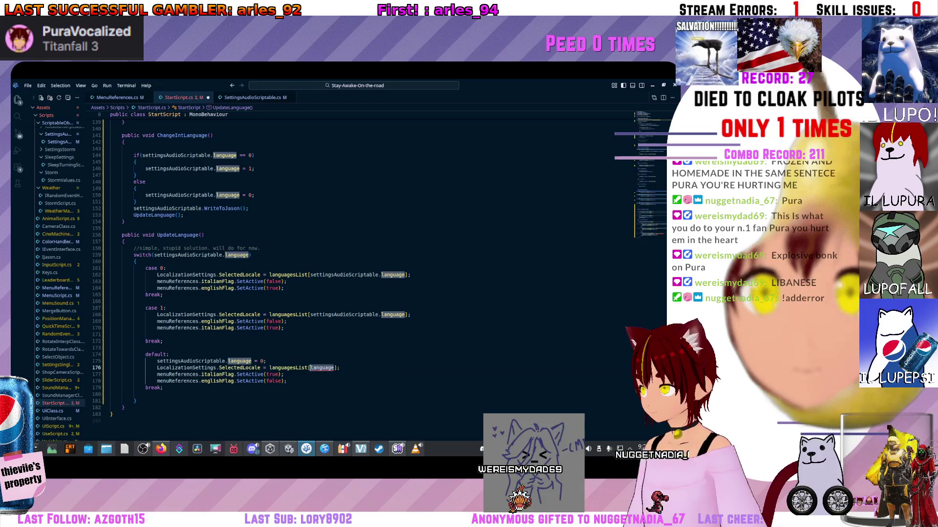
{"action": "left_click", "coordinate": [308, 368]}
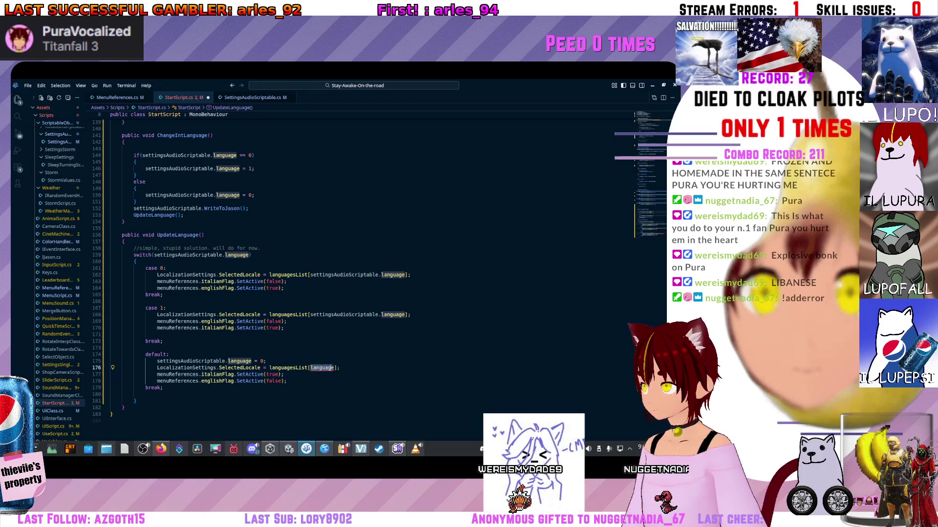
{"action": "key", "text": "ctrl+v"}
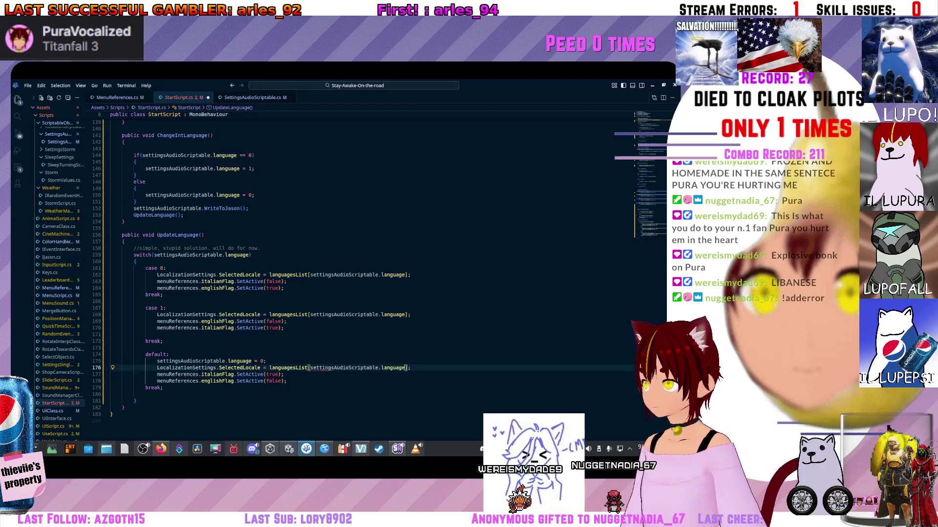
Step: Scroll back up through StartScript and minimize VS Code to bring Unity forward
{"action": "scroll", "coordinate": [371, 264], "scroll_direction": "down", "scroll_amount": 3}
{"action": "scroll", "coordinate": [371, 264], "scroll_direction": "up", "scroll_amount": 3}
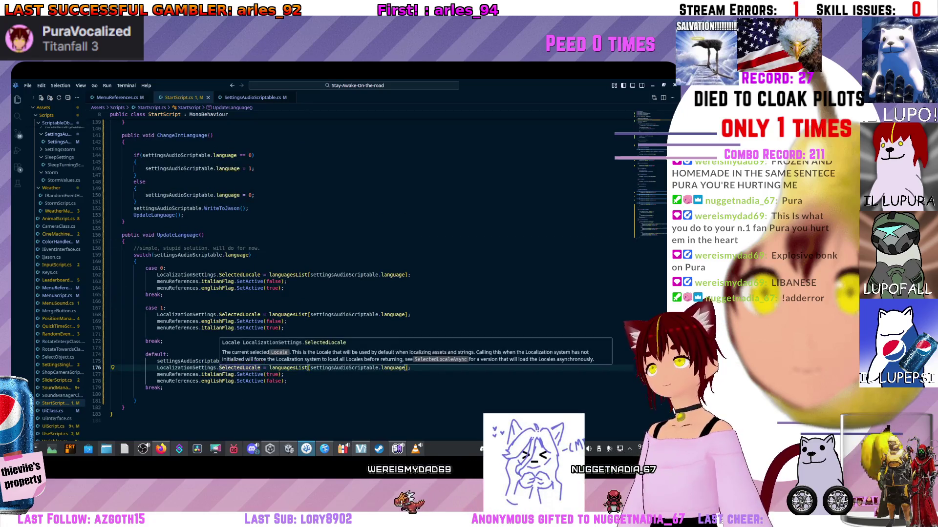
{"action": "scroll", "coordinate": [371, 264], "scroll_direction": "up", "scroll_amount": 4}
{"action": "scroll", "coordinate": [350, 319], "scroll_direction": "up", "scroll_amount": 1}
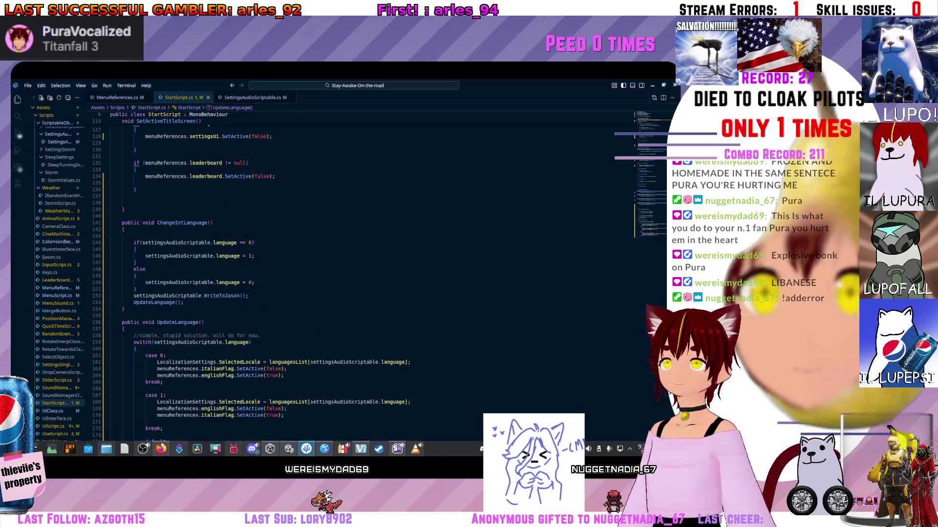
{"action": "scroll", "coordinate": [371, 274], "scroll_direction": "up", "scroll_amount": 20}
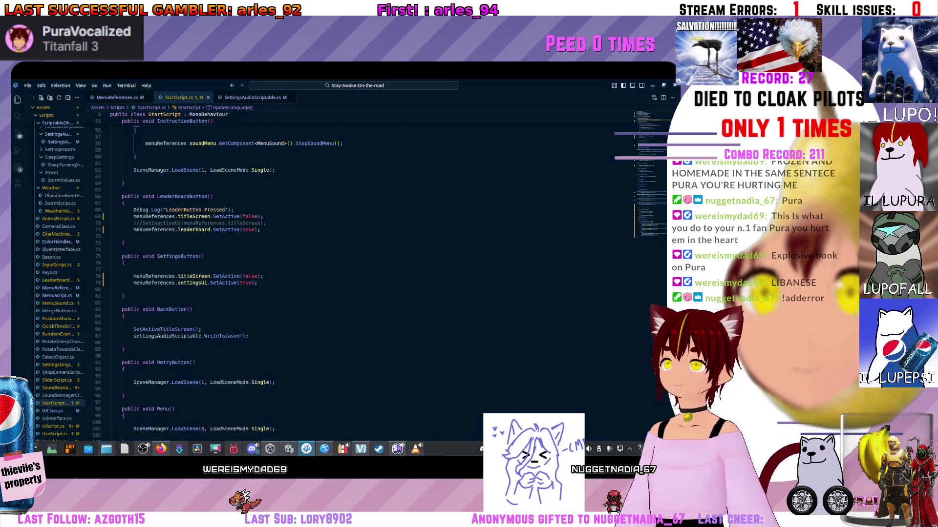
{"action": "scroll", "coordinate": [371, 274], "scroll_direction": "up", "scroll_amount": 9}
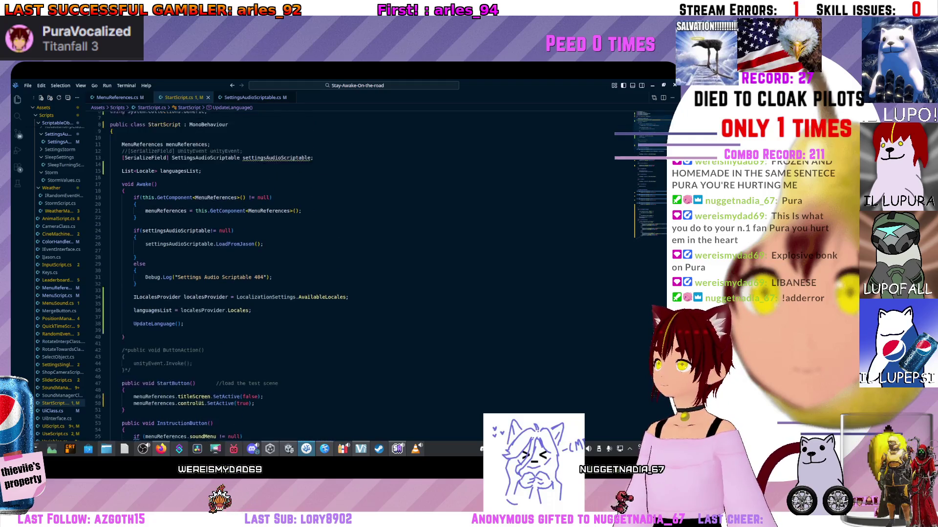
{"action": "left_click", "coordinate": [652, 85]}
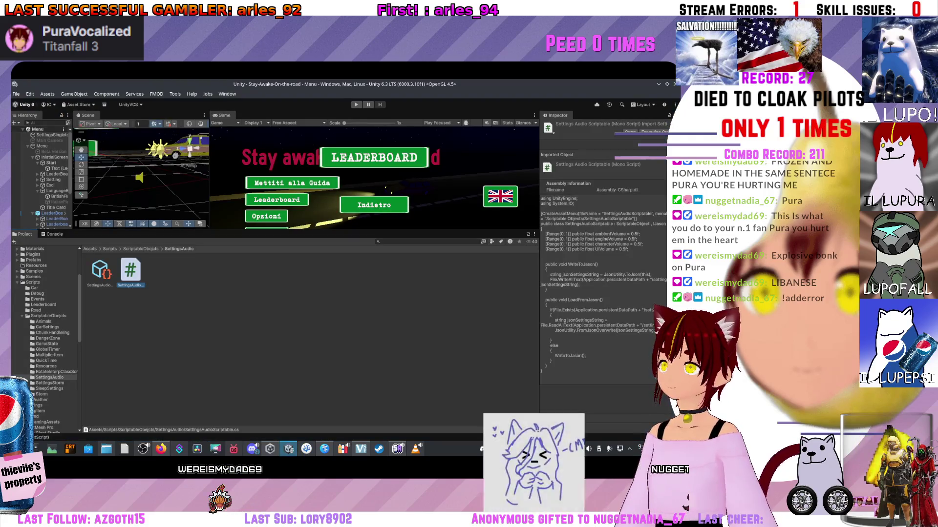
Step: Enlarge the Scene and Game views, then run the game briefly in Play mode and stop it
{"action": "left_click_drag", "start_coordinate": [293, 230], "coordinate": [293, 363]}
{"action": "key", "text": "ctrl+p"}
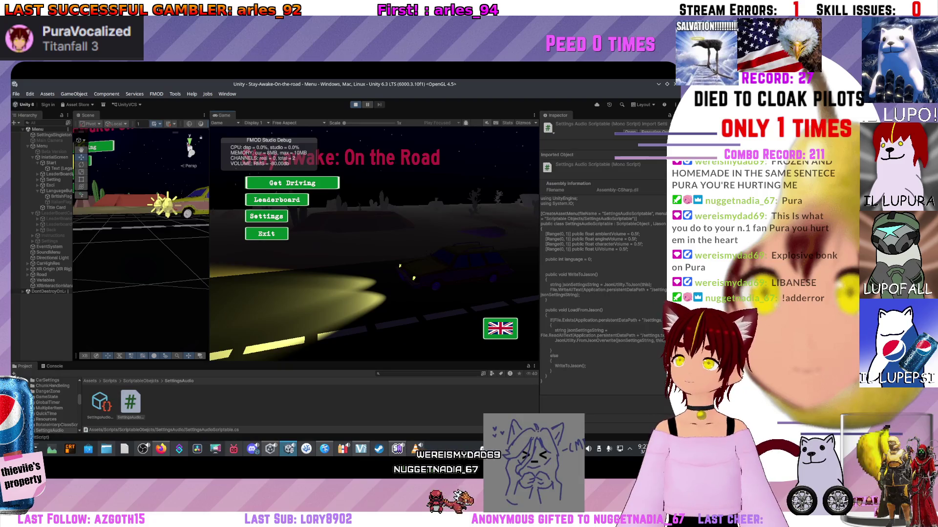
{"action": "key", "text": "ctrl+p"}
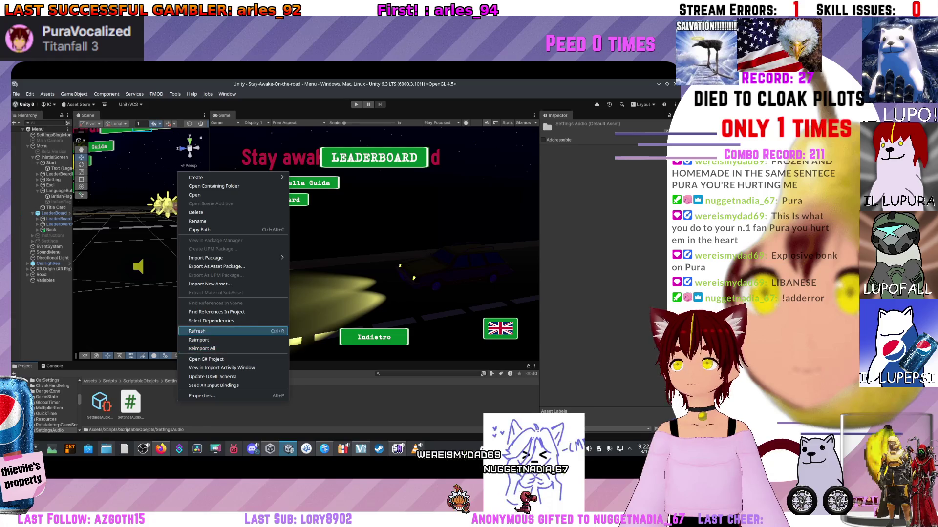
Step: Refresh the project assets, then start driving with Mettiti alla Guida from the Italian menu
{"action": "left_click", "coordinate": [197, 331]}
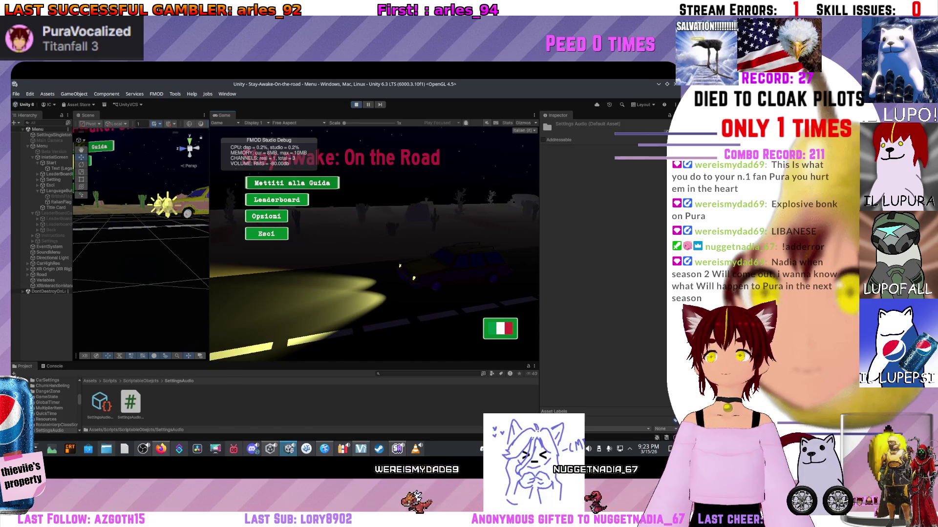
{"action": "key", "text": "Return"}
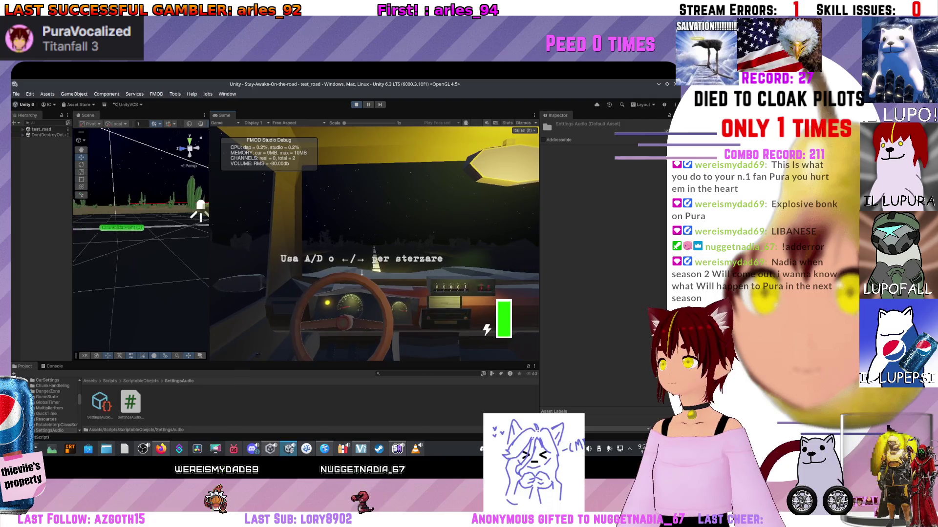
Step: Drive and crash twice, pressing past the leaderboard and Italian game-over screens back to the menu
{"action": "key", "text": "d"}
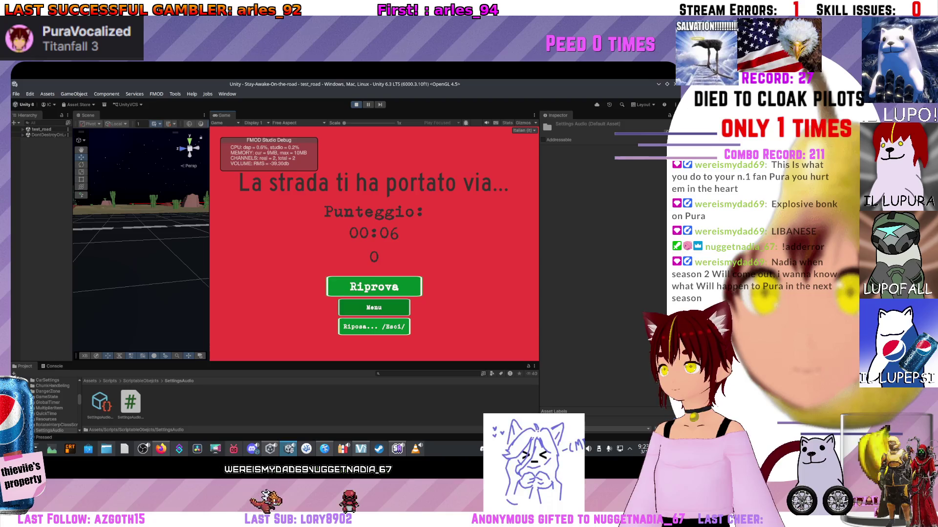
{"action": "key", "text": "Down"}
{"action": "key", "text": "Return"}
{"action": "key", "text": "l"}
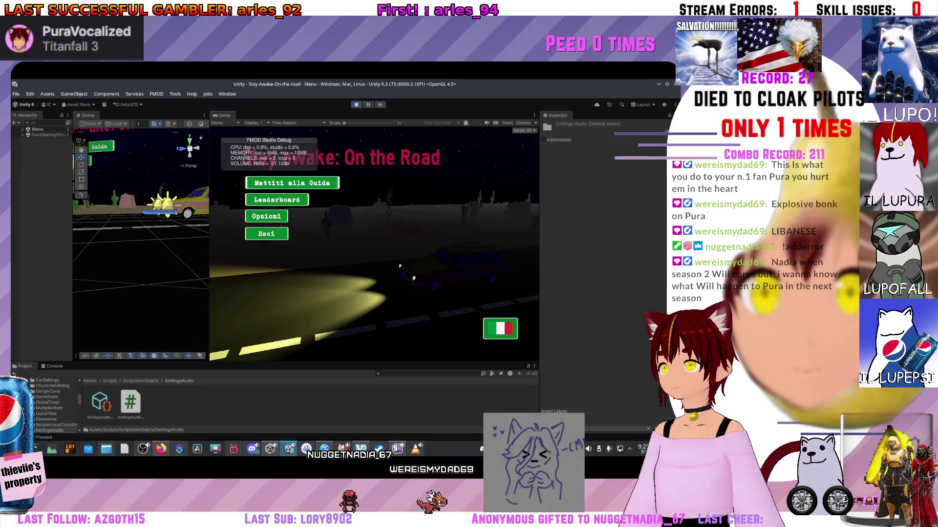
{"action": "key", "text": "Return"}
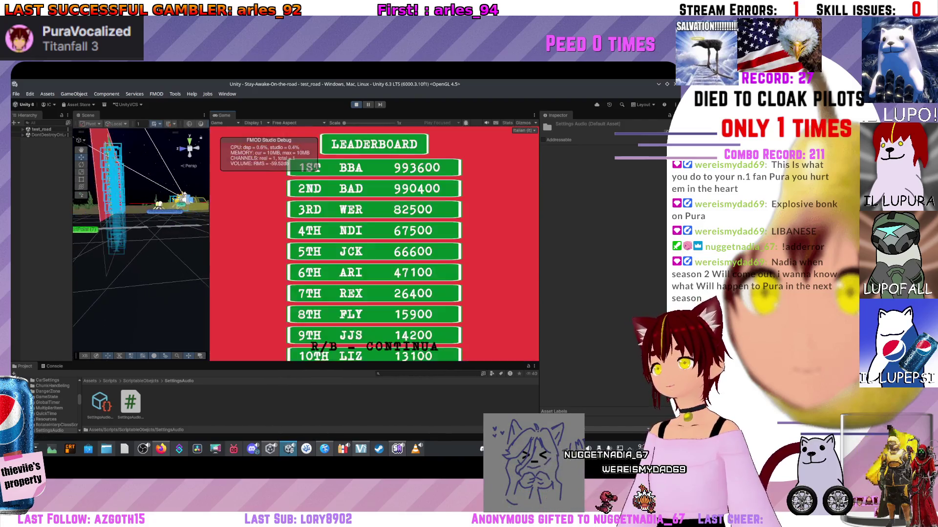
{"action": "key", "text": "r"}
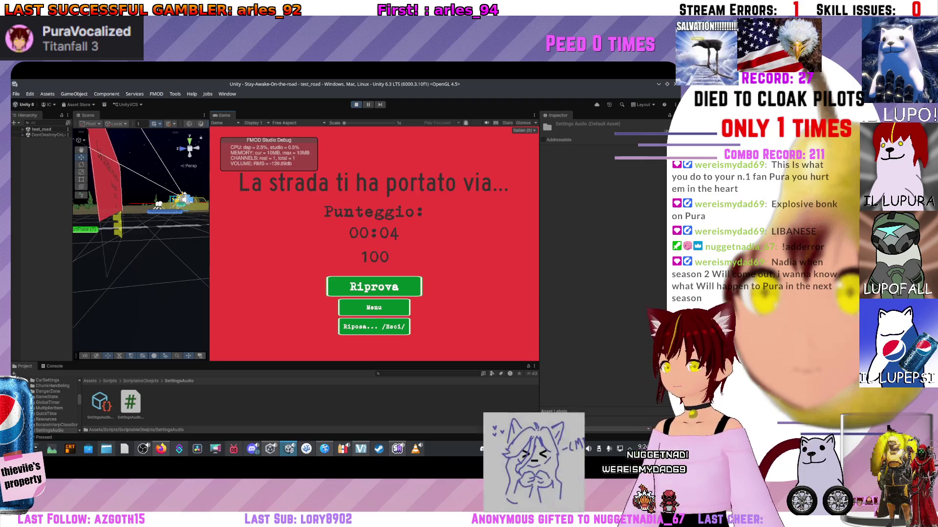
{"action": "key", "text": "m"}
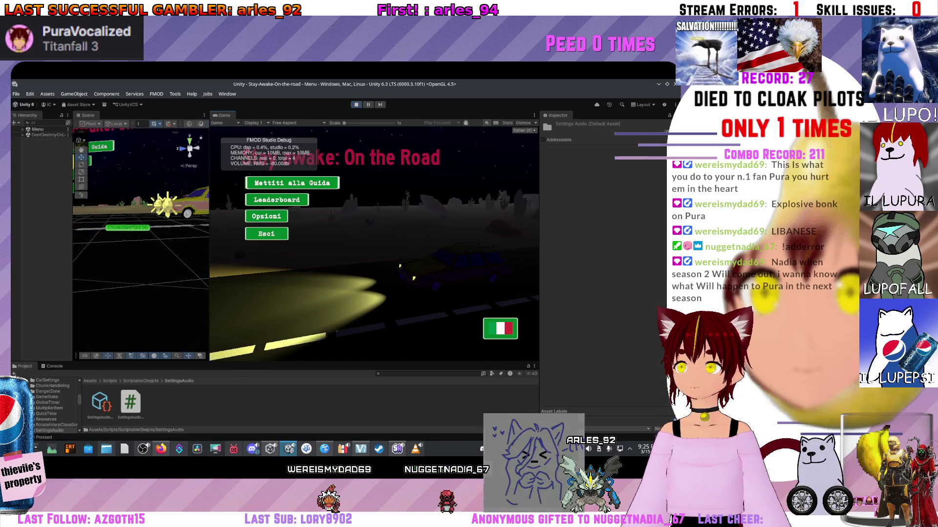
{"action": "key", "text": "Down"}
{"action": "key", "text": "Return"}
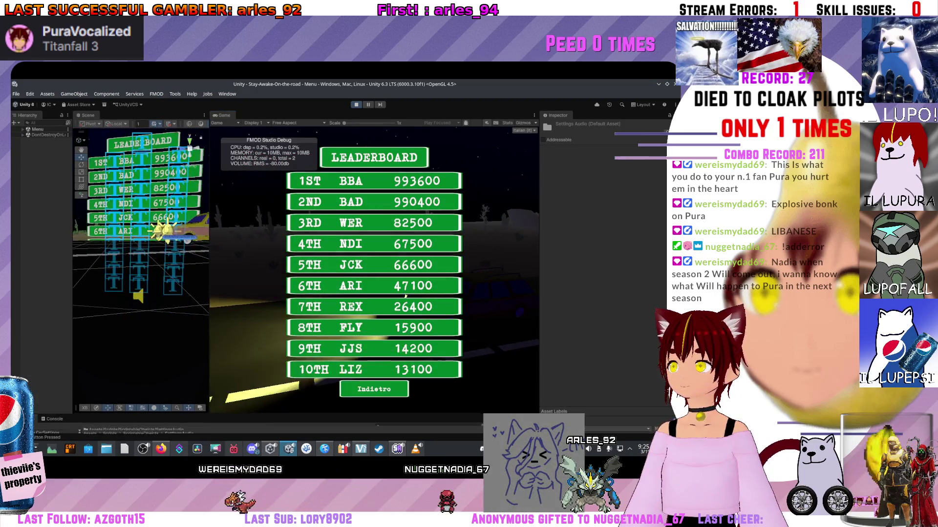
{"action": "key", "text": "Return"}
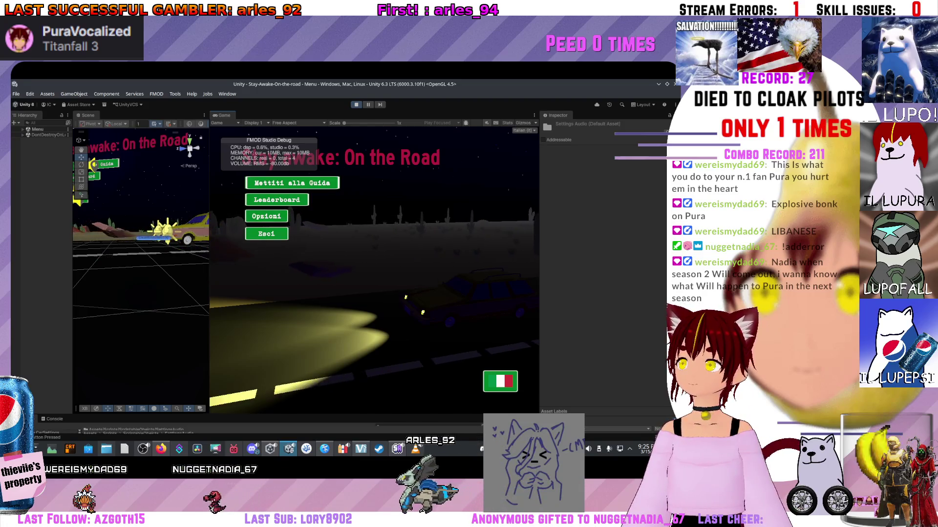
{"action": "left_click", "coordinate": [500, 381]}
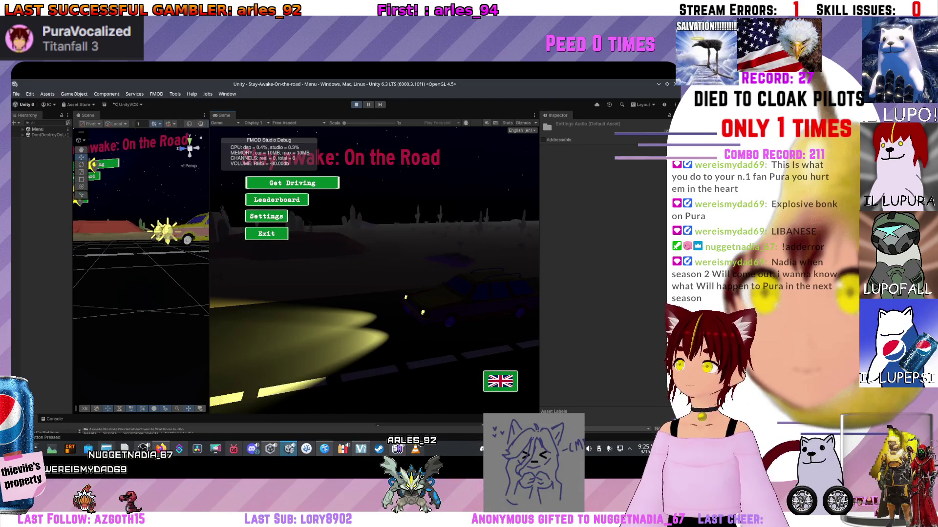
{"action": "left_click", "coordinate": [500, 382]}
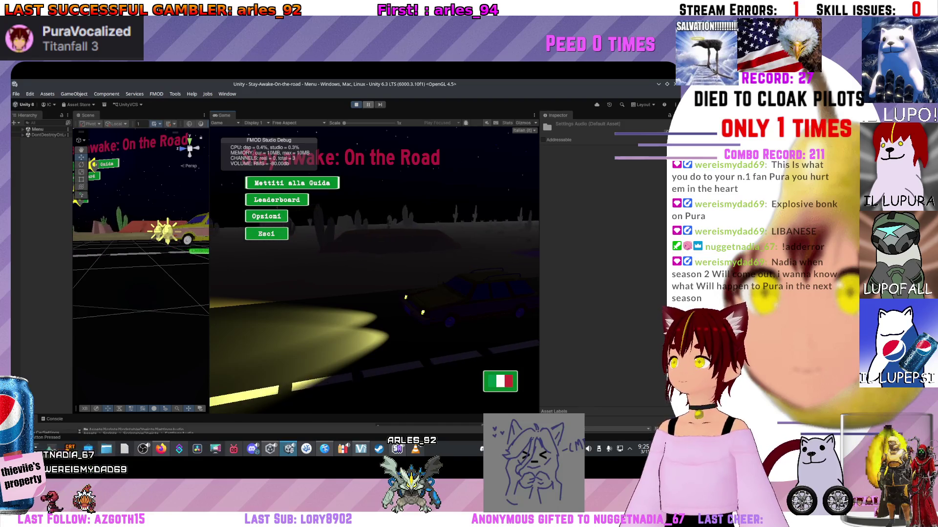
{"action": "key", "text": "ctrl+p"}
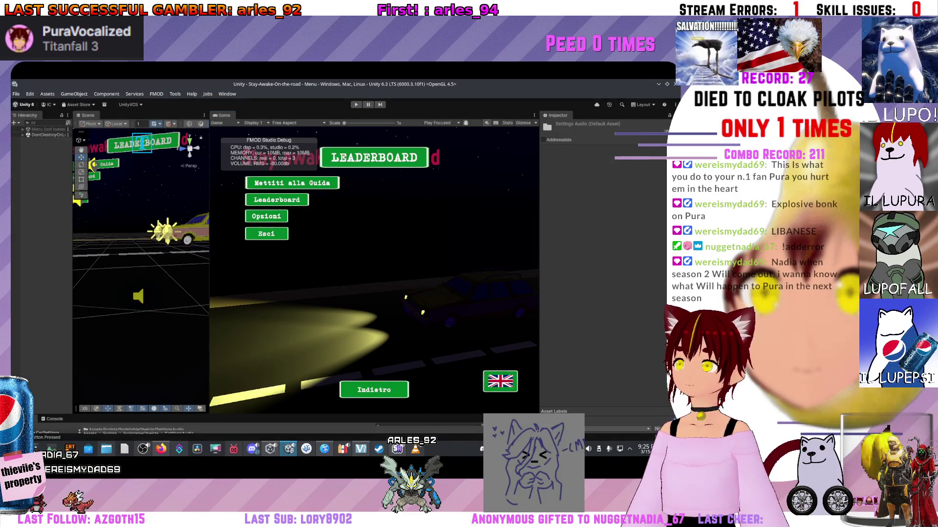
{"action": "key", "text": "ctrl+p"}
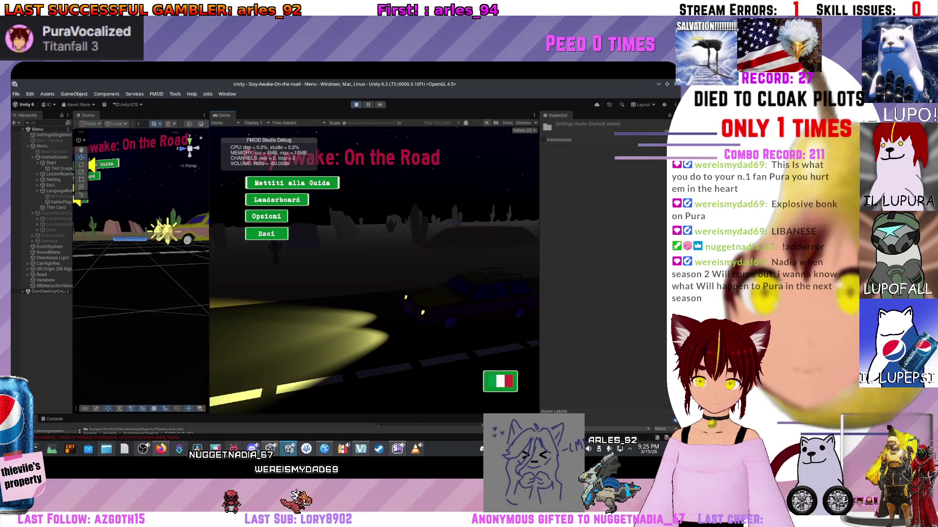
Step: Inspect the string-table preload error's stack trace in the Console, then restart Play mode
{"action": "left_click_drag", "start_coordinate": [293, 414], "coordinate": [293, 324]}
{"action": "left_click", "coordinate": [53, 329]}
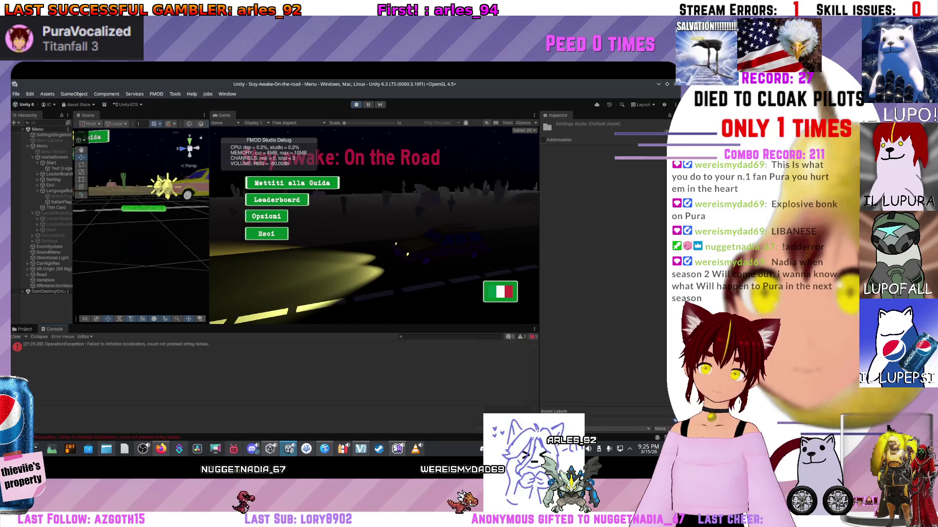
{"action": "left_click", "coordinate": [112, 345]}
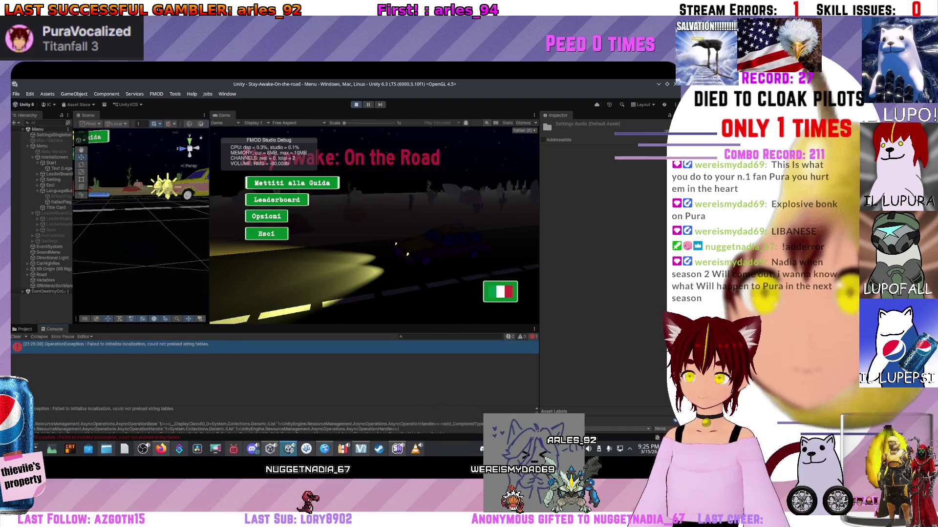
{"action": "scroll", "coordinate": [259, 422], "scroll_direction": "down", "scroll_amount": 3}
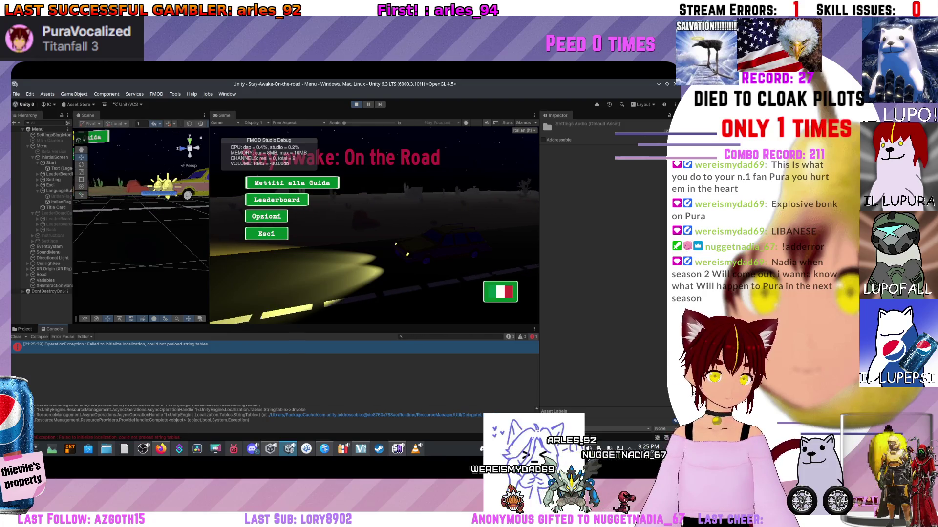
{"action": "scroll", "coordinate": [259, 420], "scroll_direction": "up", "scroll_amount": 4}
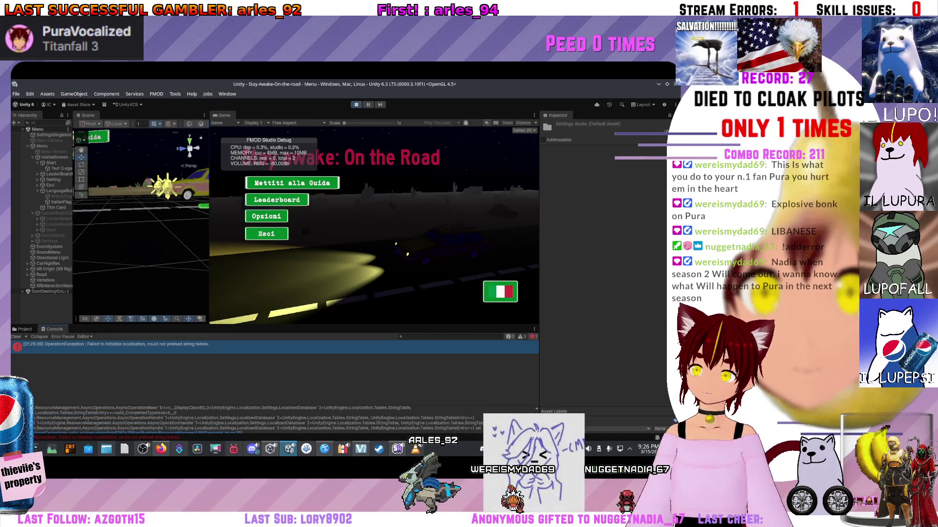
{"action": "key", "text": "ctrl+p"}
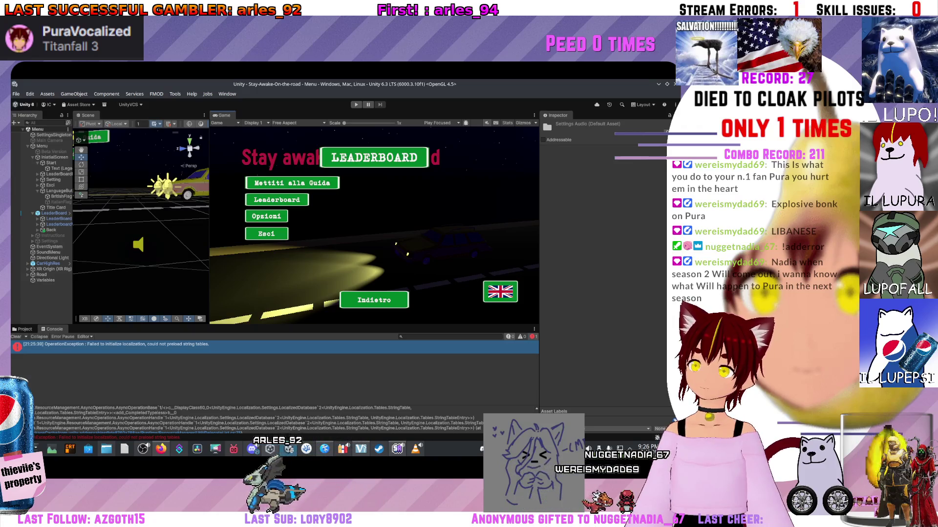
{"action": "key", "text": "ctrl+p"}
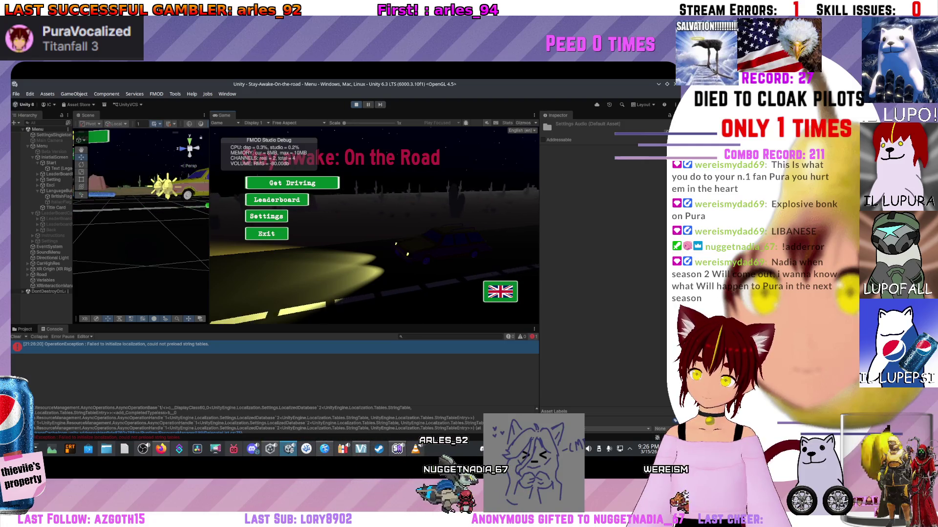
Step: Toggle Play mode repeatedly, checking the menu language and the string-table error each run
{"action": "key", "text": "ctrl+p"}
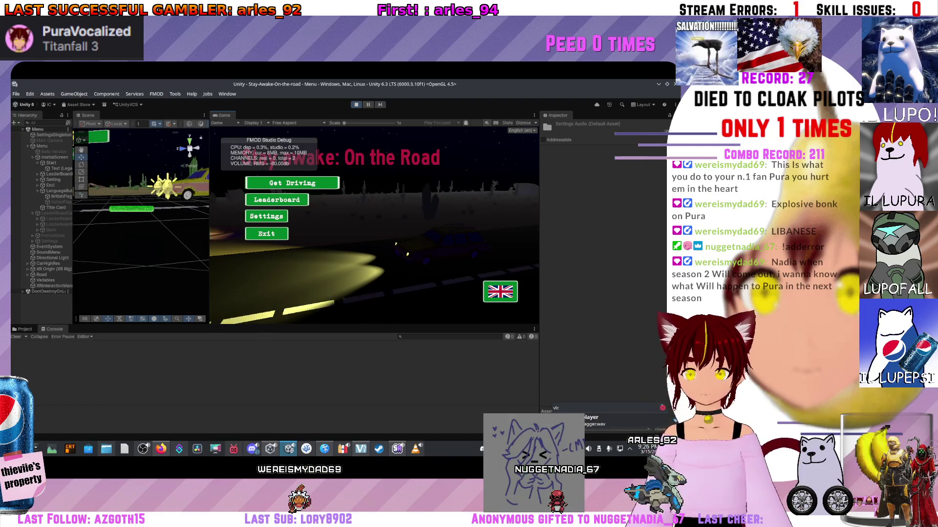
{"action": "key", "text": "ctrl+p"}
{"action": "key", "text": "ctrl+p"}
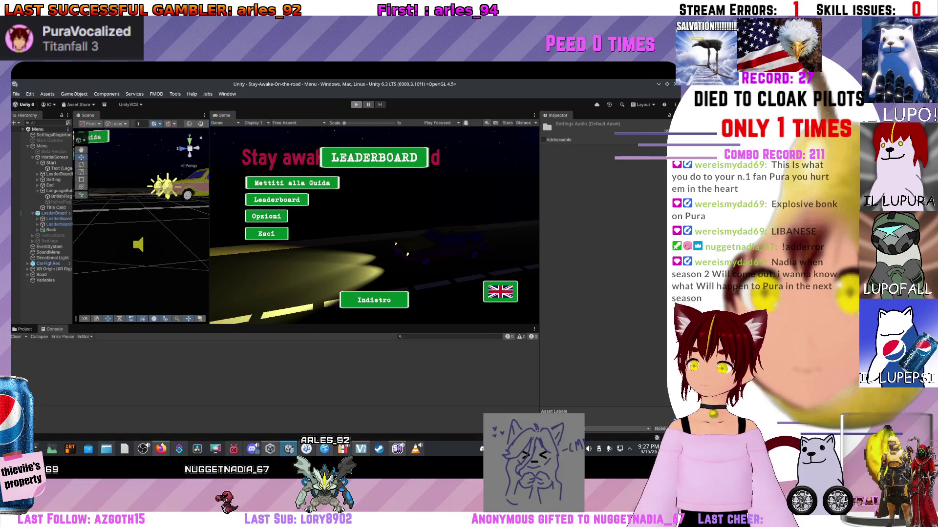
{"action": "key", "text": "ctrl+p"}
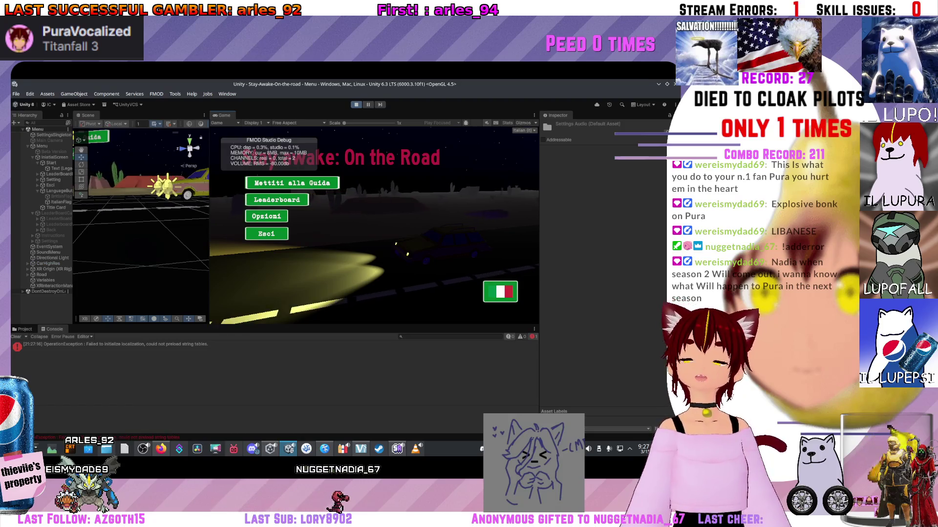
{"action": "left_click", "coordinate": [118, 344]}
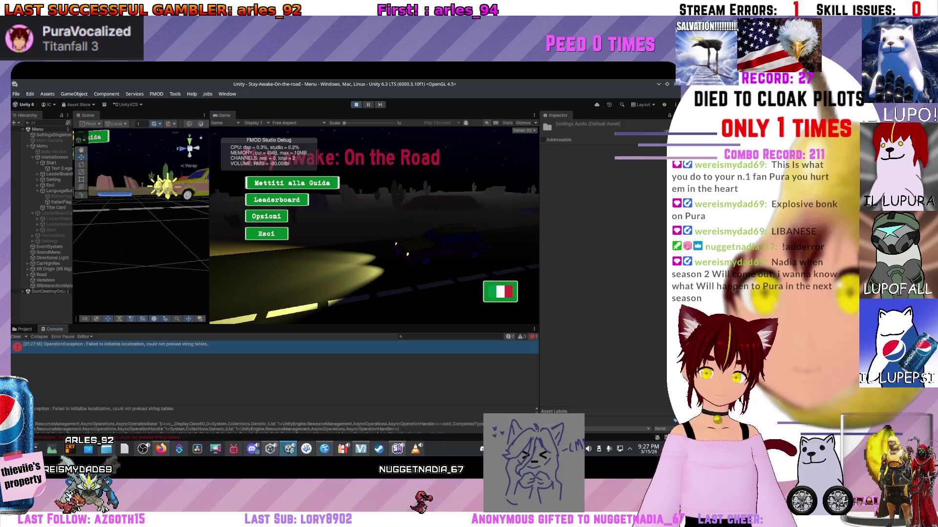
{"action": "scroll", "coordinate": [259, 420], "scroll_direction": "down", "scroll_amount": 2}
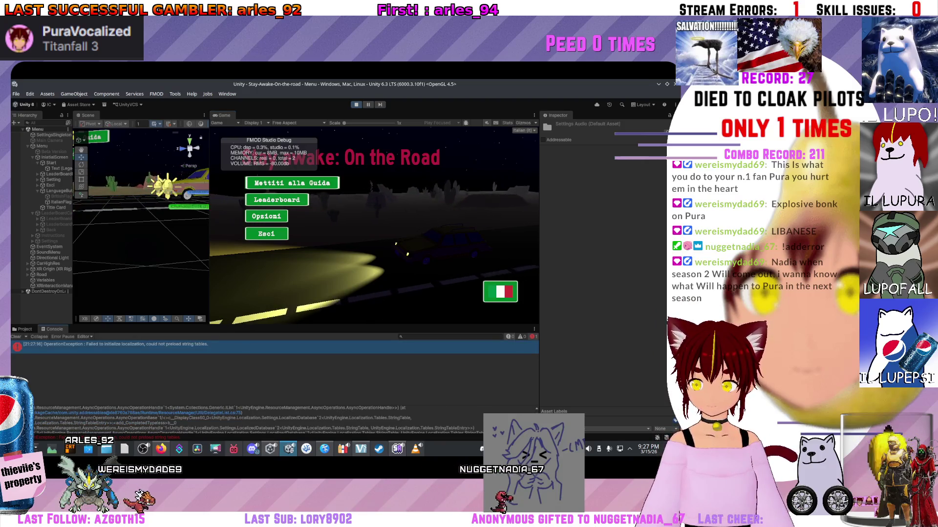
{"action": "scroll", "coordinate": [273, 398], "scroll_direction": "up", "scroll_amount": 3}
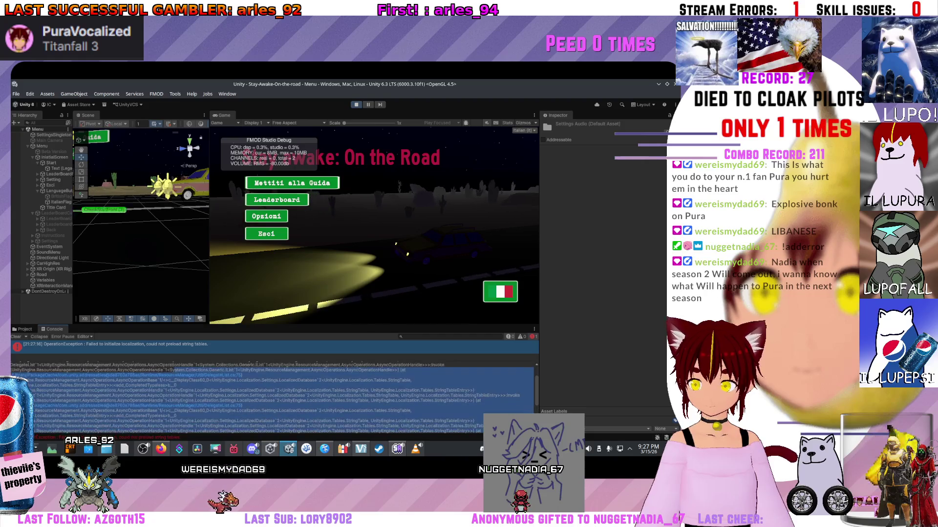
{"action": "scroll", "coordinate": [273, 398], "scroll_direction": "down", "scroll_amount": 3}
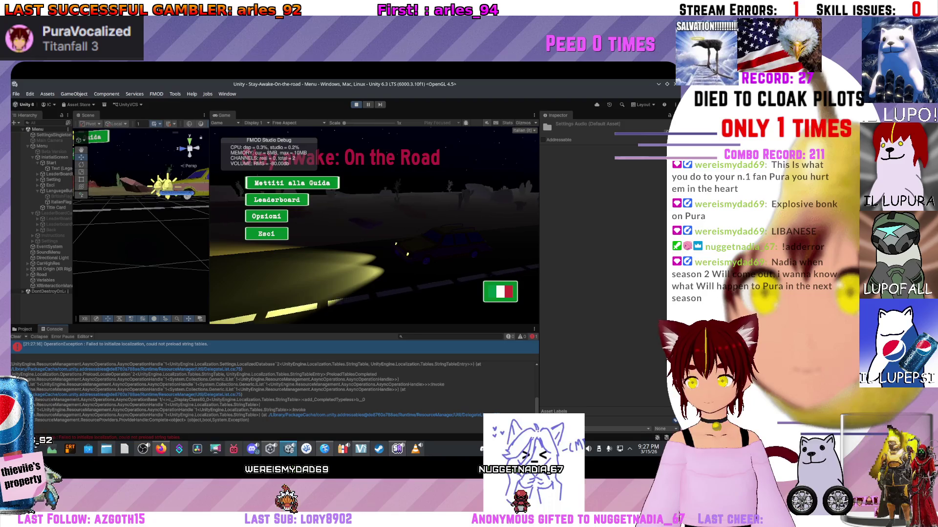
{"action": "scroll", "coordinate": [274, 398], "scroll_direction": "up", "scroll_amount": 3}
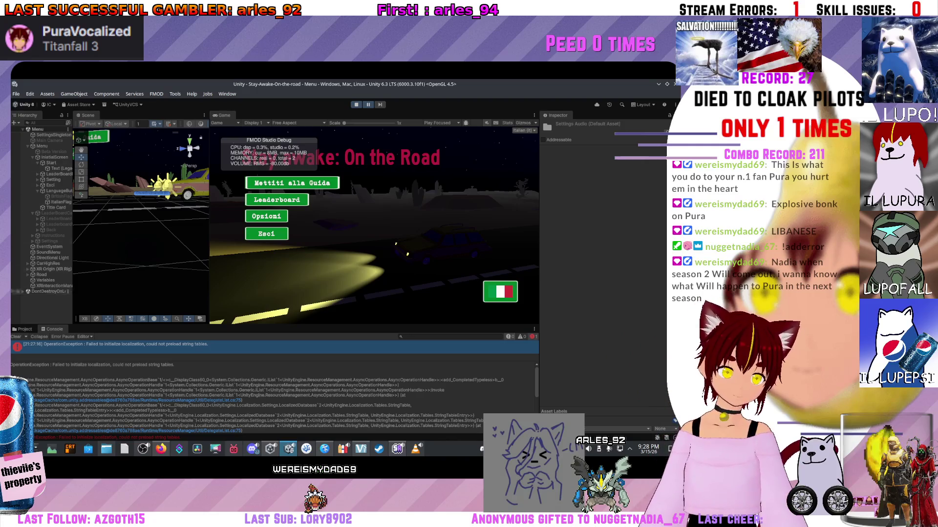
{"action": "left_click", "coordinate": [25, 329]}
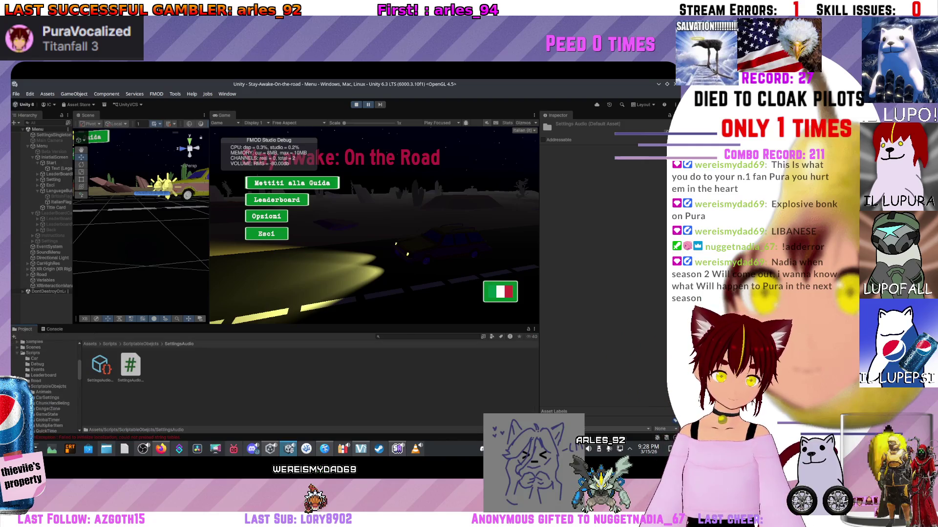
Step: Browse the project folders to Assets > Locales > menu and select its Shared Data asset
{"action": "scroll", "coordinate": [47, 381], "scroll_direction": "up", "scroll_amount": 3}
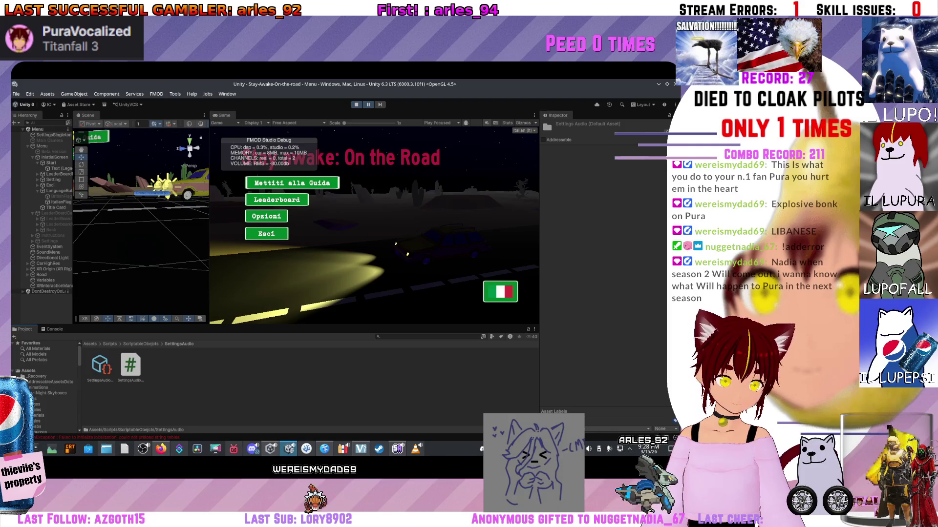
{"action": "left_click", "coordinate": [54, 415]}
{"action": "left_click", "coordinate": [54, 409]}
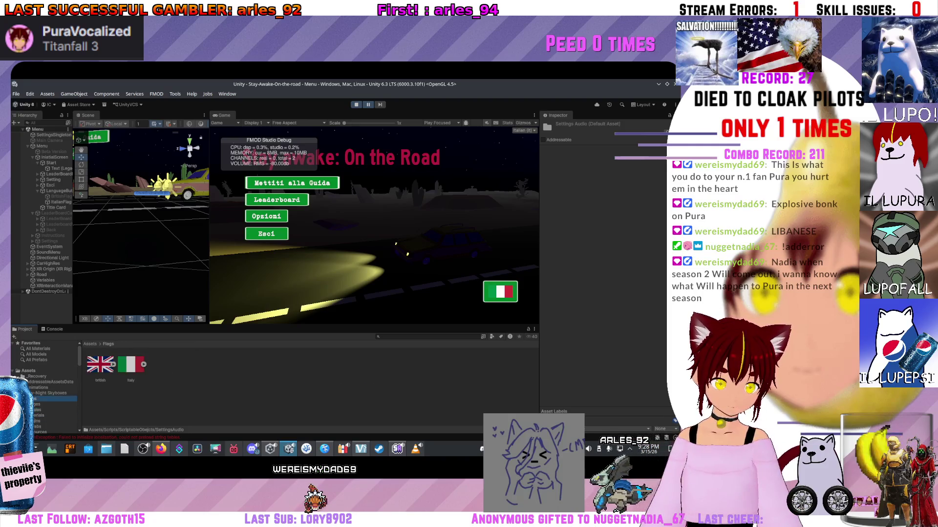
{"action": "left_click", "coordinate": [49, 387]}
{"action": "left_click", "coordinate": [49, 393]}
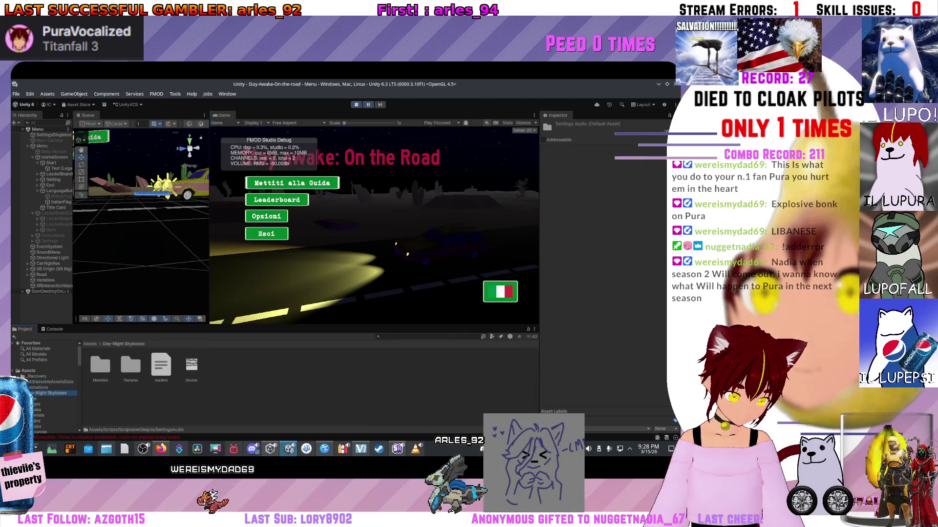
{"action": "scroll", "coordinate": [44, 390], "scroll_direction": "down", "scroll_amount": 2}
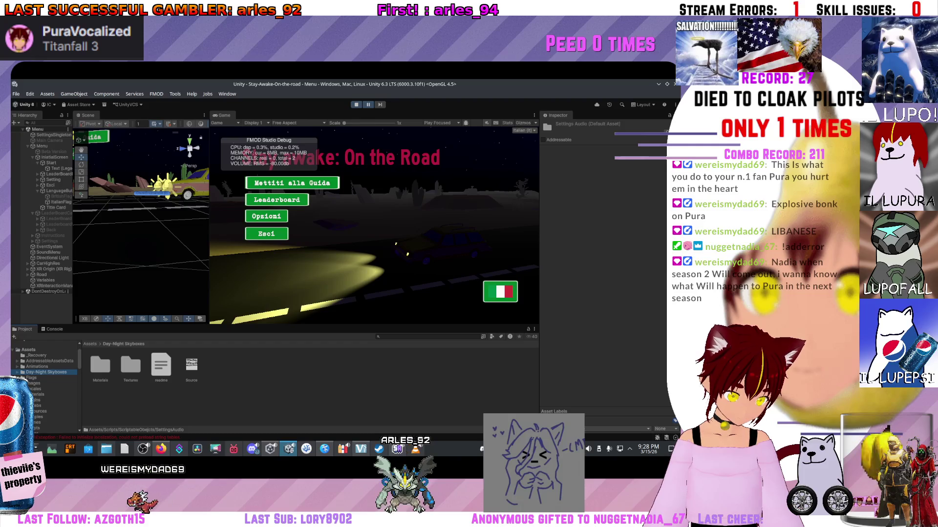
{"action": "double_click", "coordinate": [100, 365]}
{"action": "left_click", "coordinate": [130, 365]}
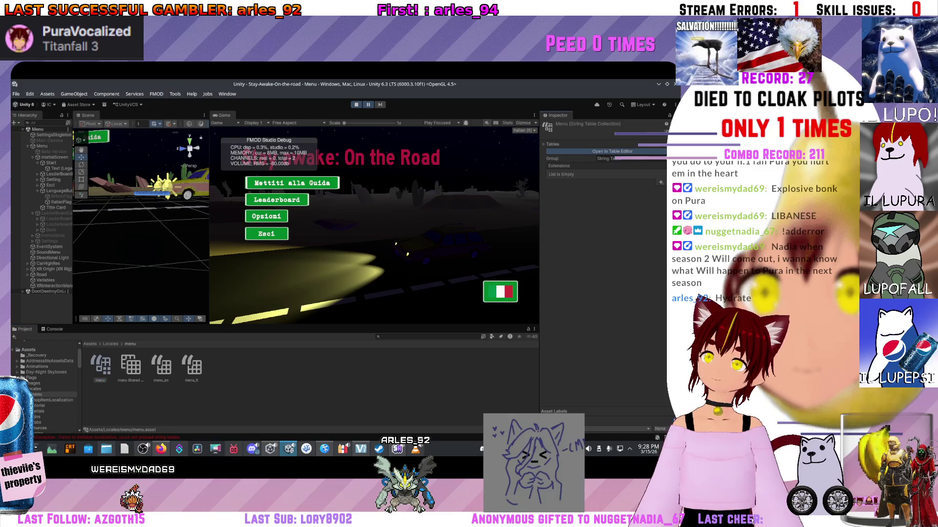
Step: Review the menu, shopItems and tutorial string tables in the Table Editor, then close it
{"action": "left_click", "coordinate": [612, 152]}
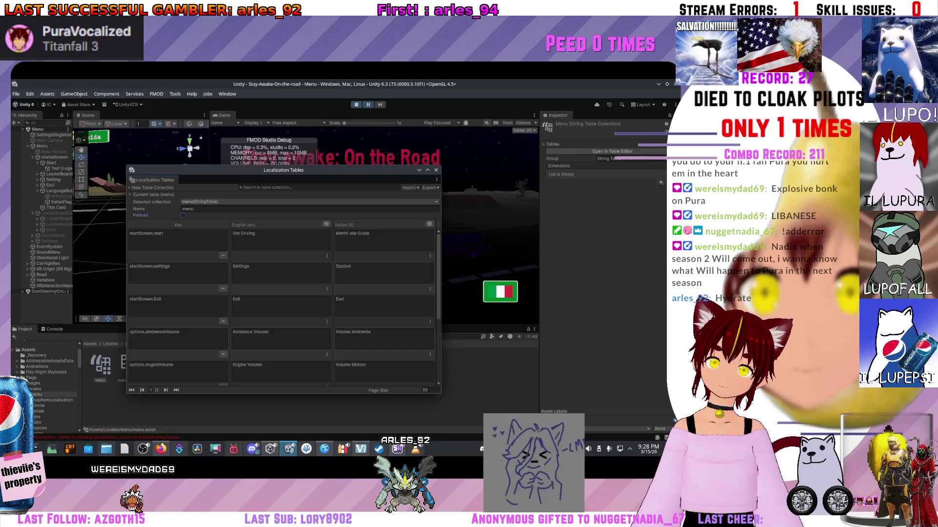
{"action": "left_click", "coordinate": [262, 220]}
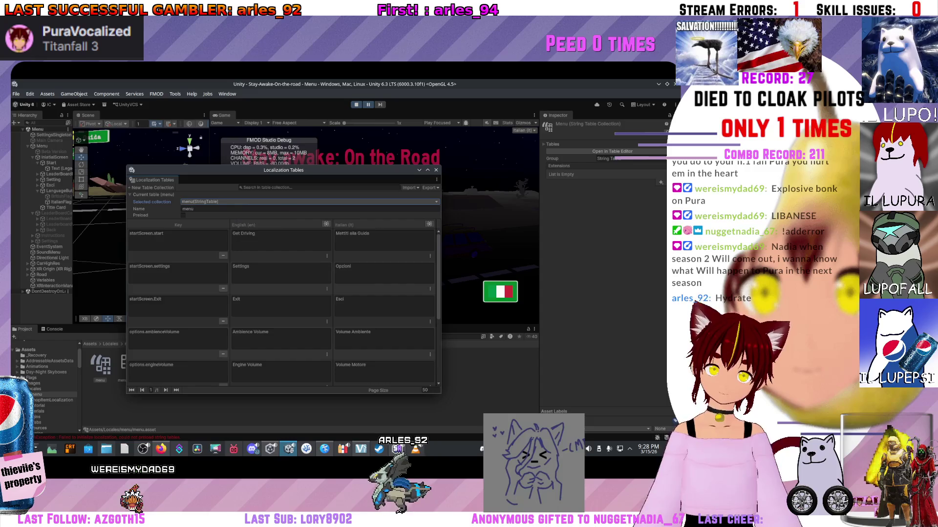
{"action": "mouse_move", "coordinate": [229, 211]}
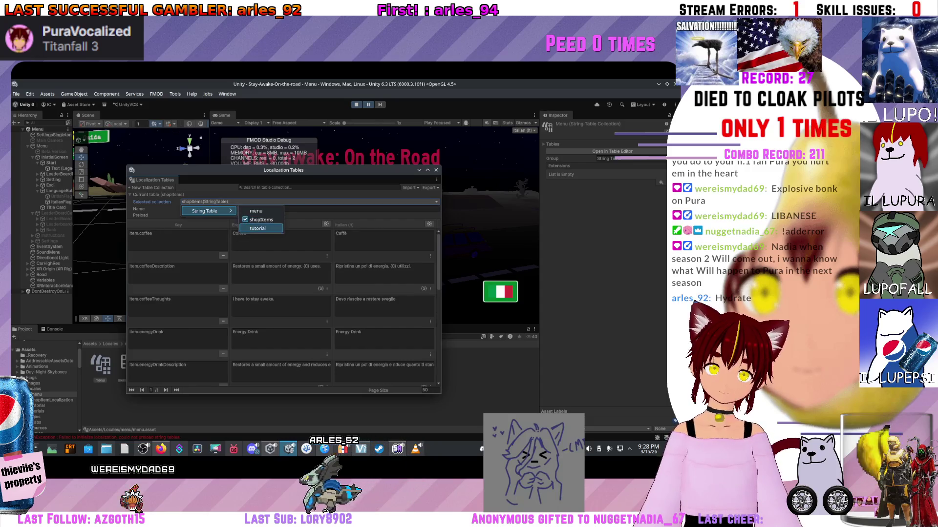
{"action": "left_click", "coordinate": [258, 227]}
{"action": "left_click", "coordinate": [436, 169]}
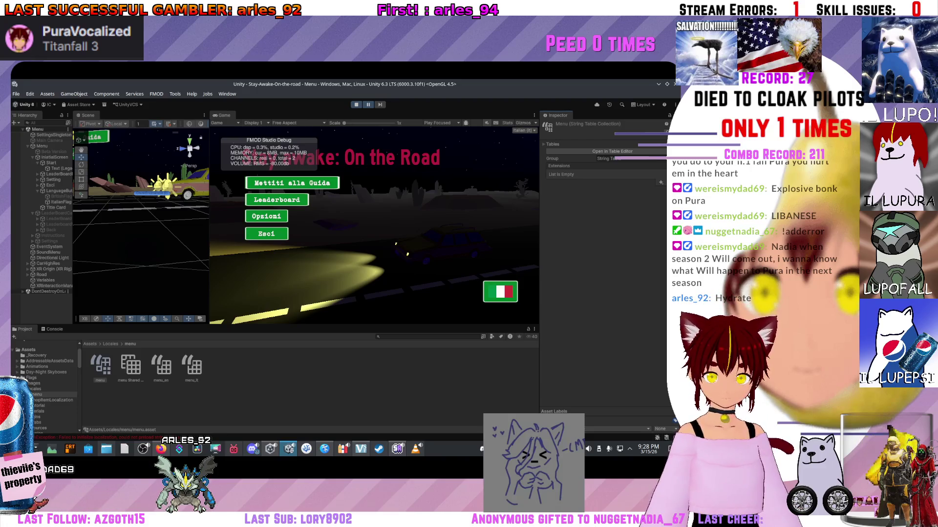
Step: Stop the game, reopen the Locales menu folder, and switch the running menu to English via the flag
{"action": "left_click", "coordinate": [110, 343]}
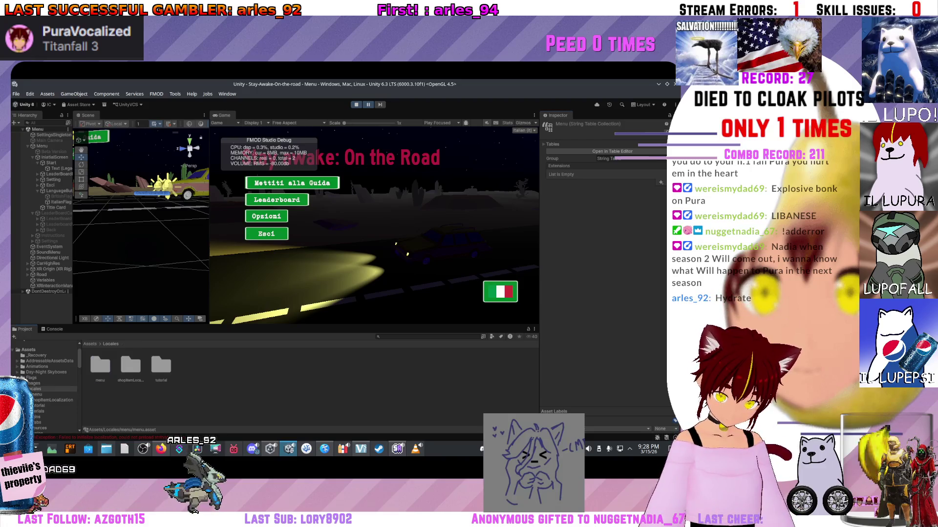
{"action": "key", "text": "ctrl+p"}
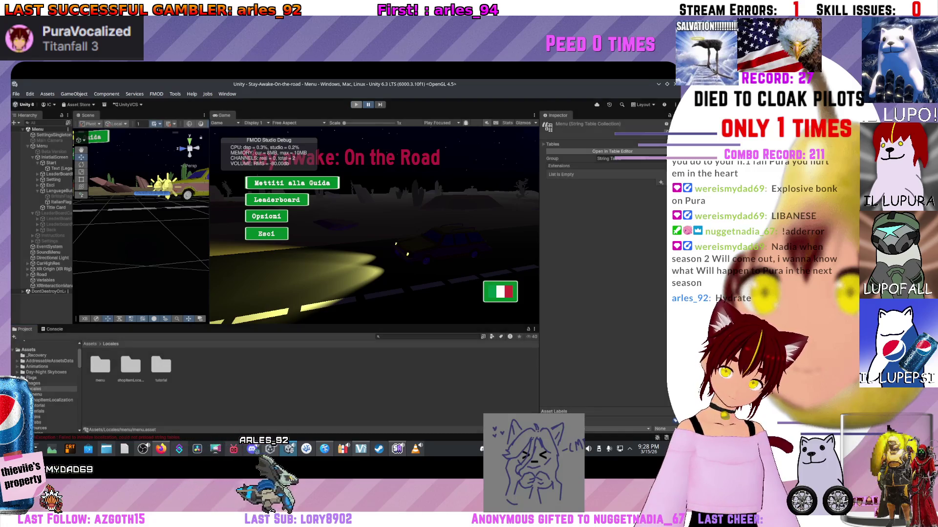
{"action": "double_click", "coordinate": [100, 365]}
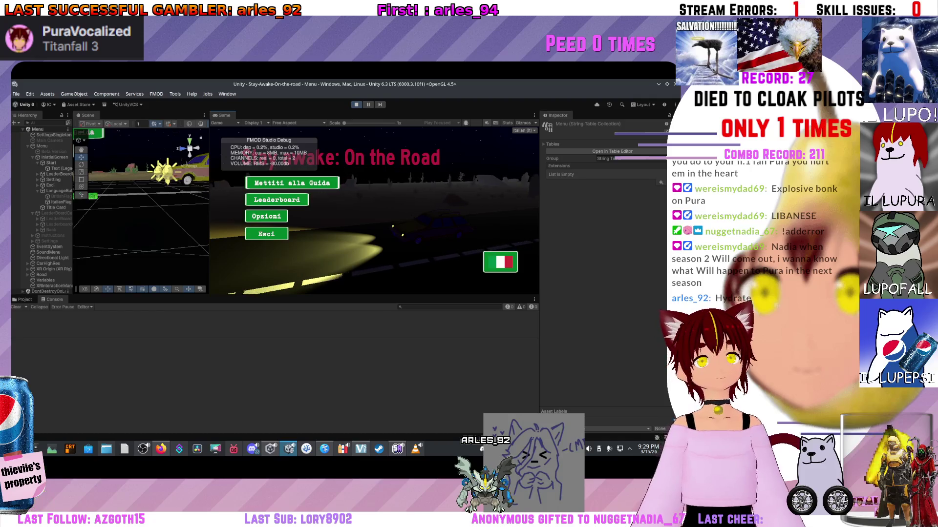
{"action": "left_click", "coordinate": [500, 262]}
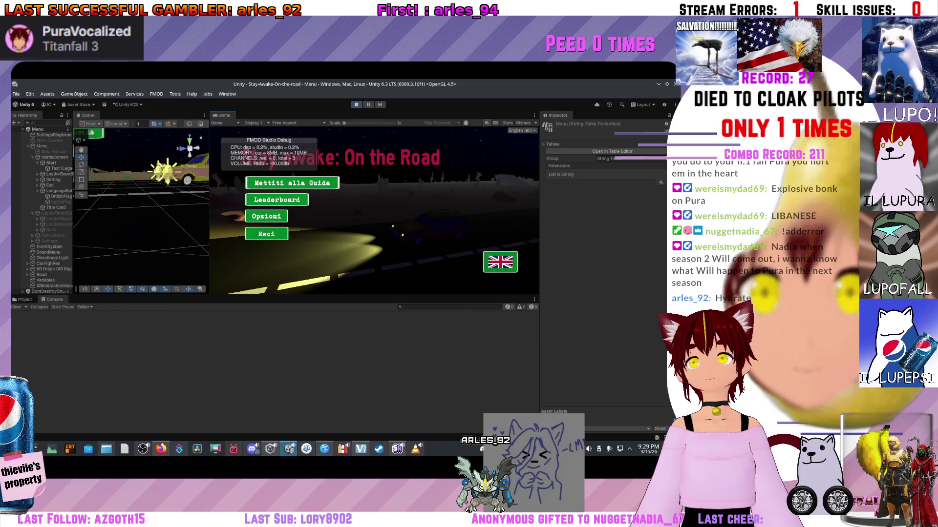
Step: Toggle the menu flag back, stop Play mode, and select test_road in Assets/Scenes
{"action": "left_click", "coordinate": [500, 262]}
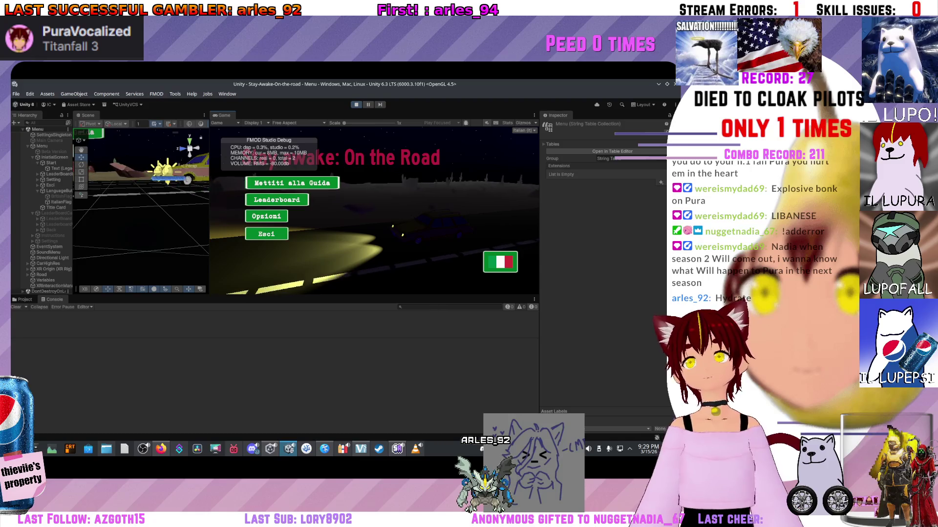
{"action": "left_click", "coordinate": [356, 104]}
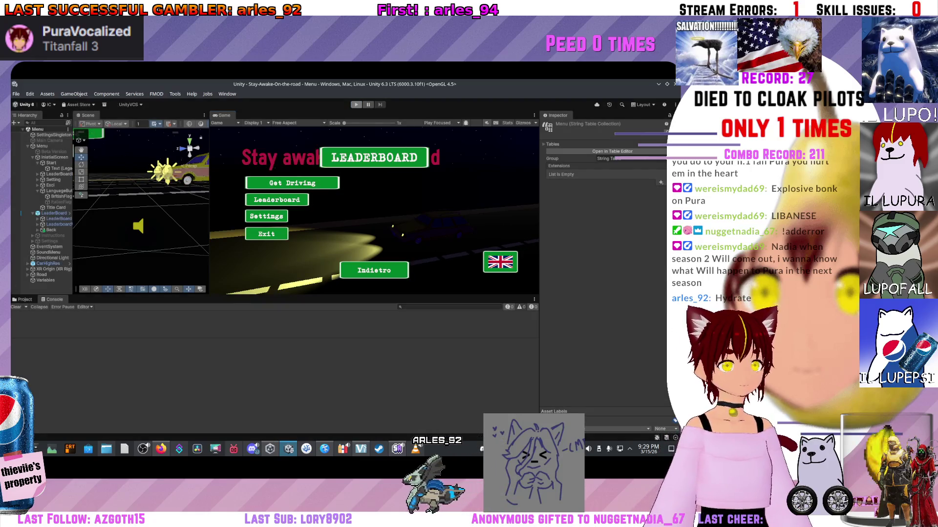
{"action": "key", "text": "ctrl+5"}
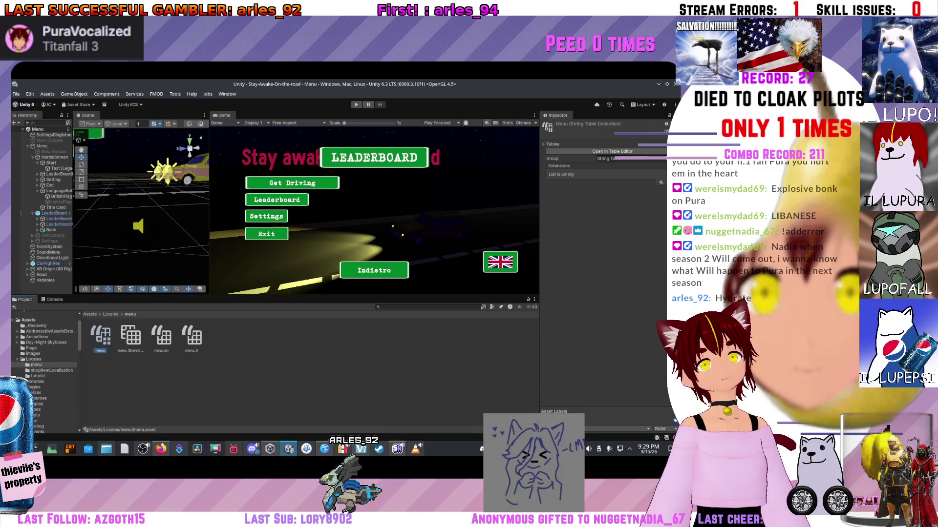
{"action": "left_click", "coordinate": [33, 359]}
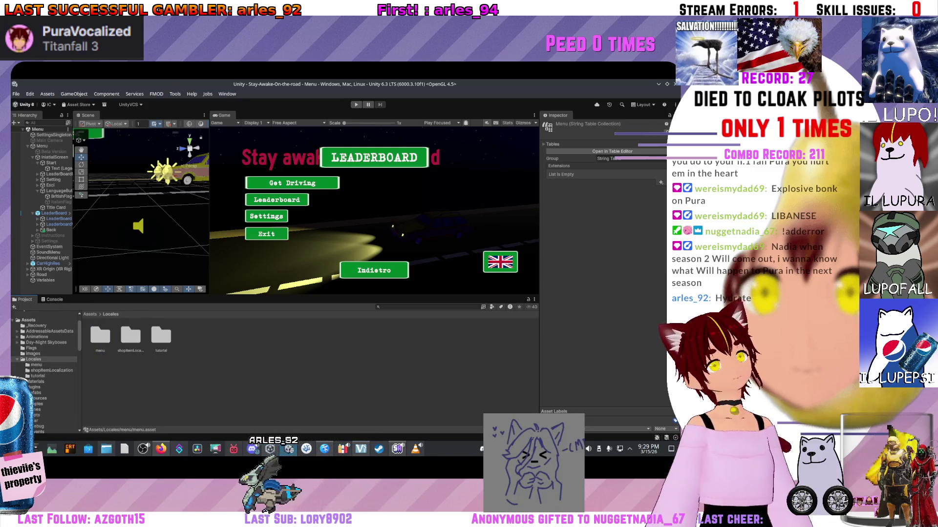
{"action": "left_click", "coordinate": [89, 314]}
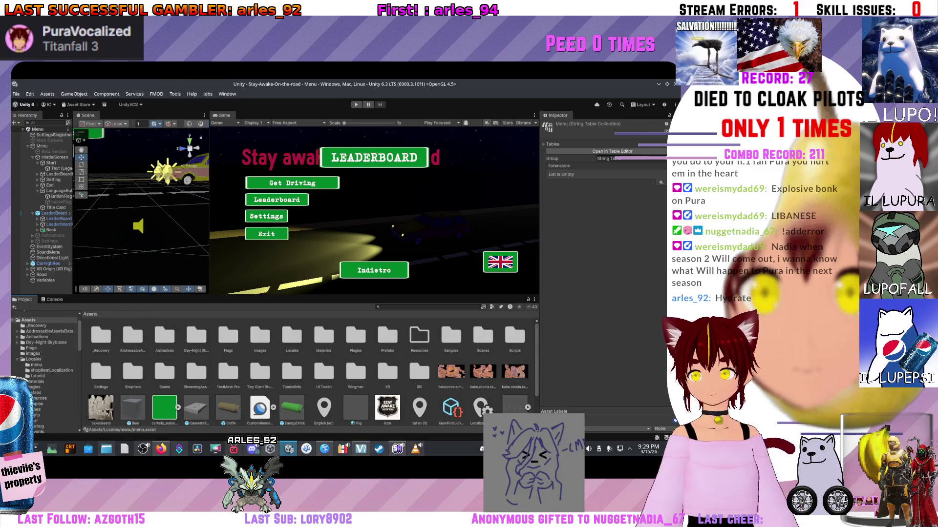
{"action": "left_click", "coordinate": [34, 409]}
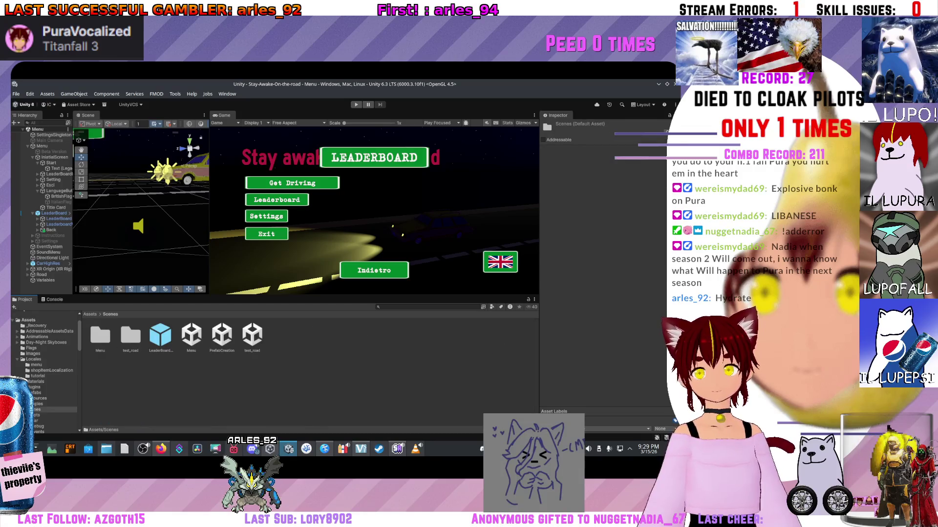
{"action": "left_click", "coordinate": [252, 335]}
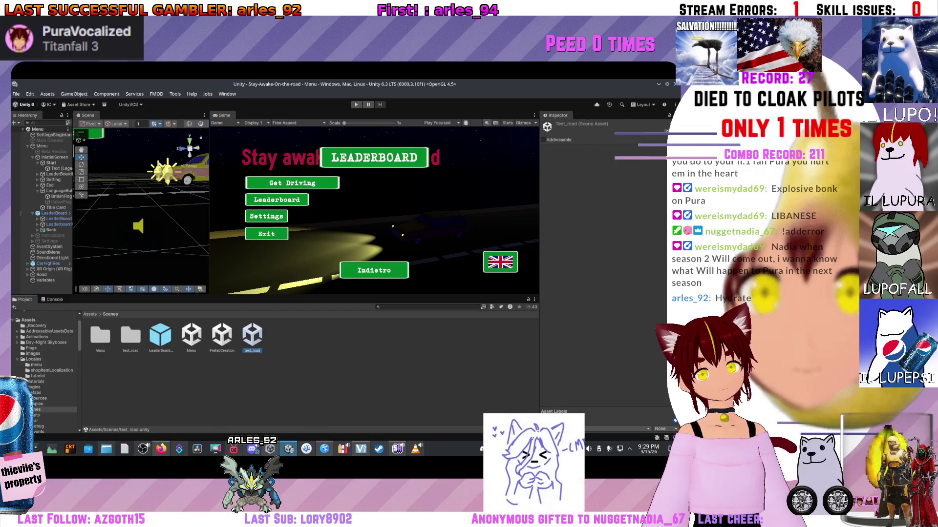
Step: Open the test_road scene and make the Scene and Game views taller
{"action": "double_click", "coordinate": [252, 335]}
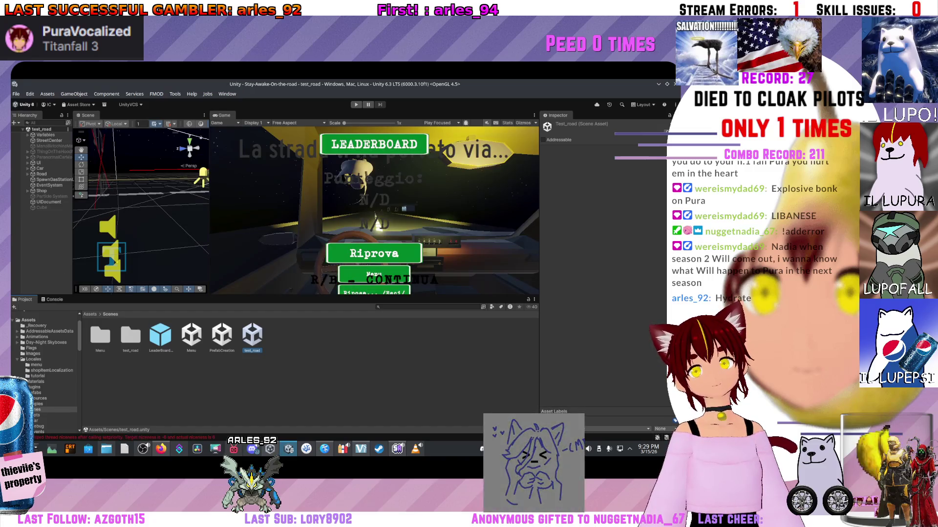
{"action": "left_click_drag", "start_coordinate": [273, 296], "coordinate": [273, 383]}
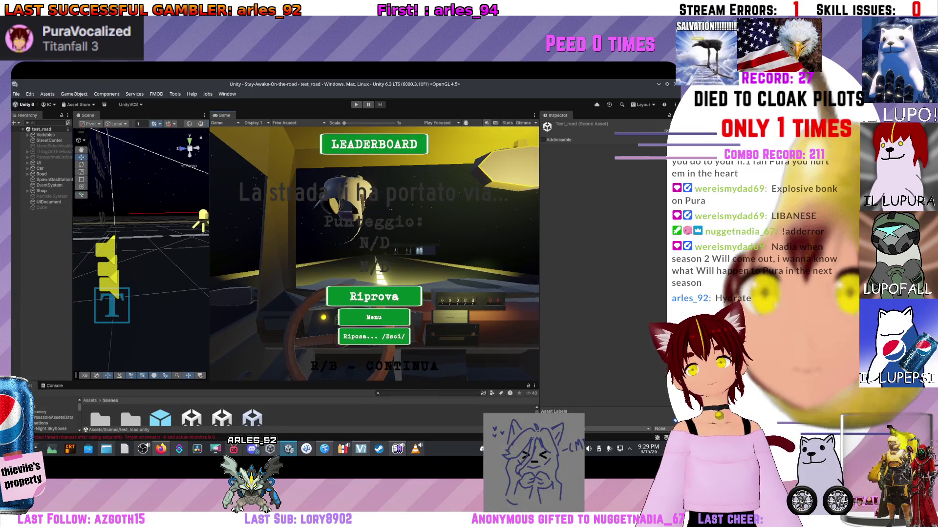
{"action": "scroll", "coordinate": [141, 251], "scroll_direction": "down", "scroll_amount": 5}
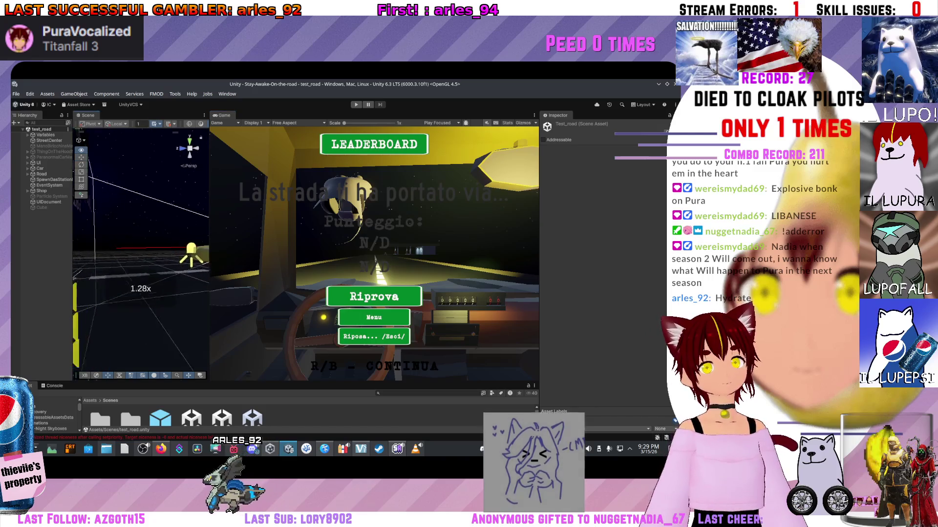
{"action": "scroll", "coordinate": [141, 252], "scroll_direction": "down", "scroll_amount": 2}
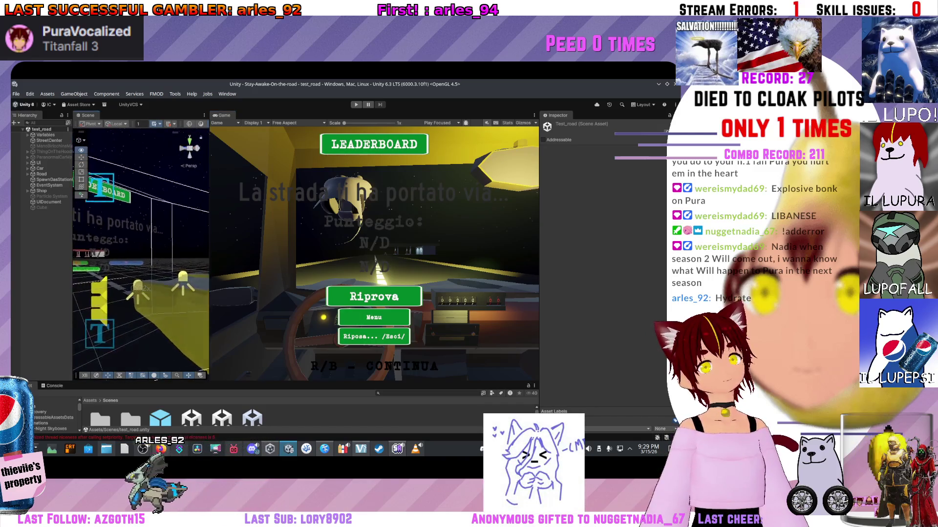
{"action": "scroll", "coordinate": [141, 251], "scroll_direction": "down", "scroll_amount": 1}
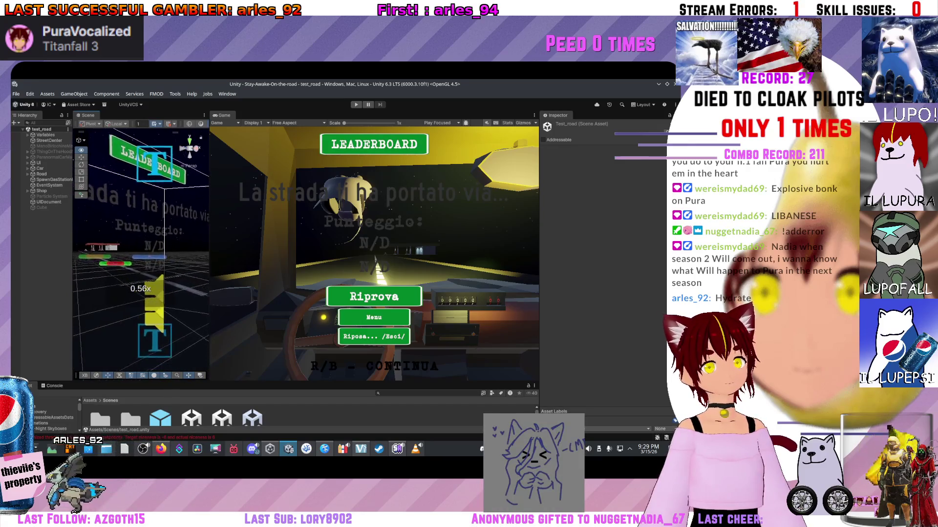
{"action": "scroll", "coordinate": [141, 251], "scroll_direction": "up", "scroll_amount": 3}
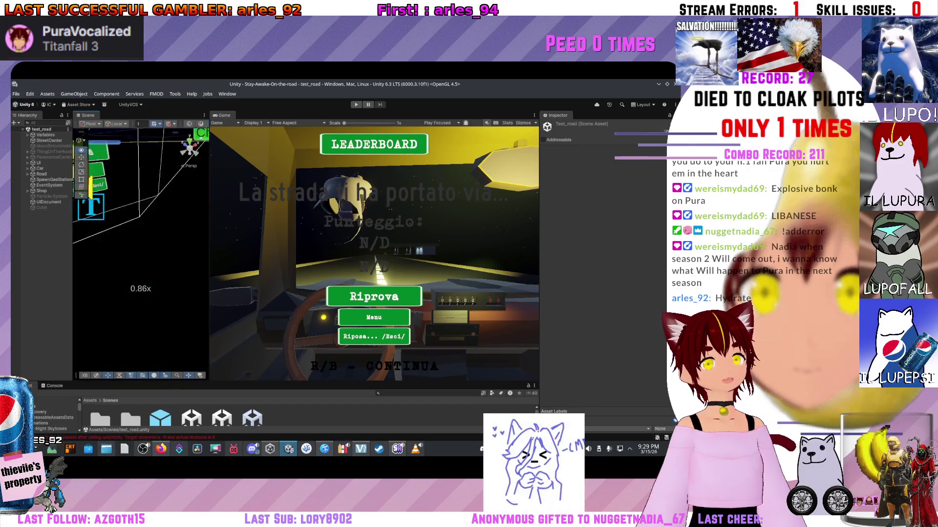
Step: Focus the Scene view on the leaderboard, widen it, and select the Game Over text object
{"action": "key", "text": "w"}
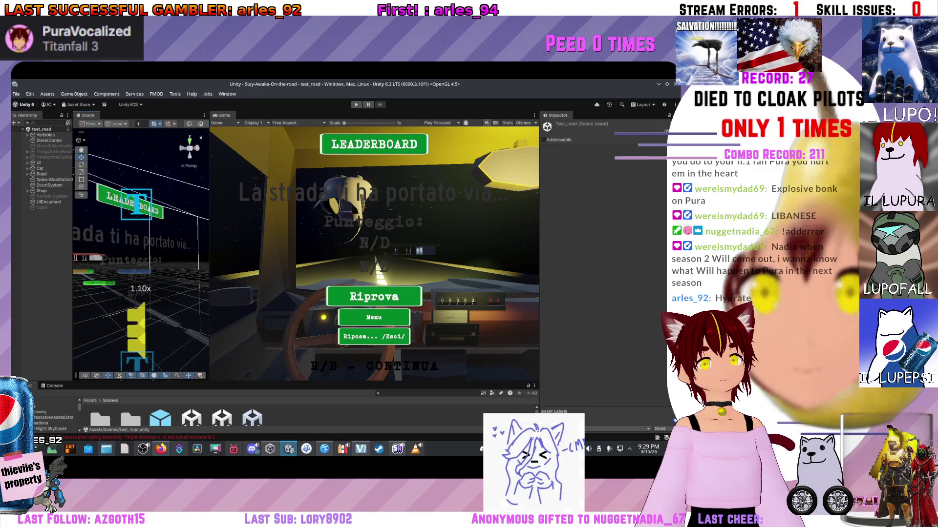
{"action": "left_click_drag", "start_coordinate": [213, 244], "coordinate": [351, 244]}
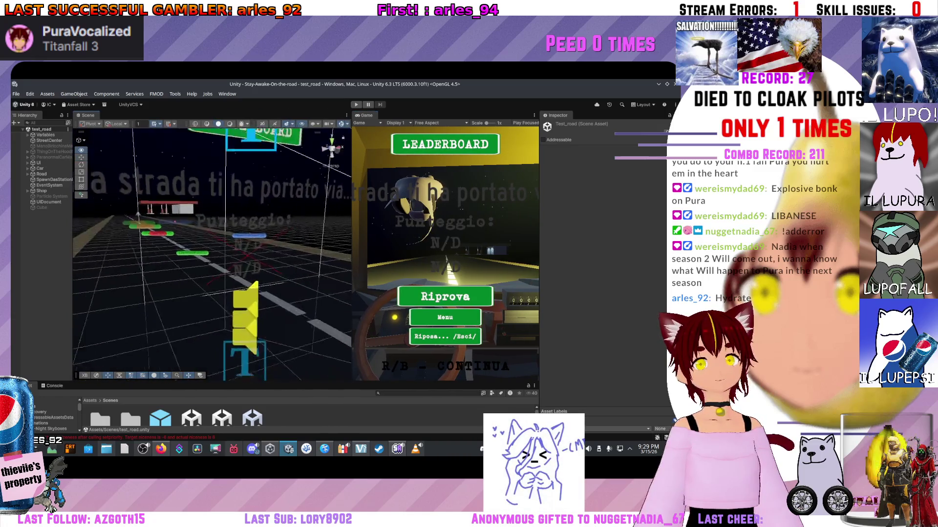
{"action": "left_click", "coordinate": [205, 252]}
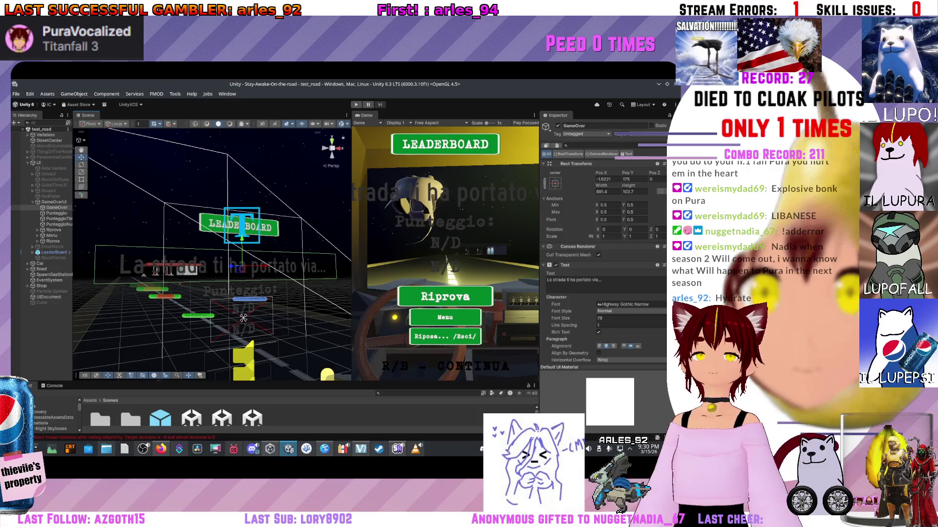
{"action": "scroll", "coordinate": [603, 244], "scroll_direction": "down", "scroll_amount": 3}
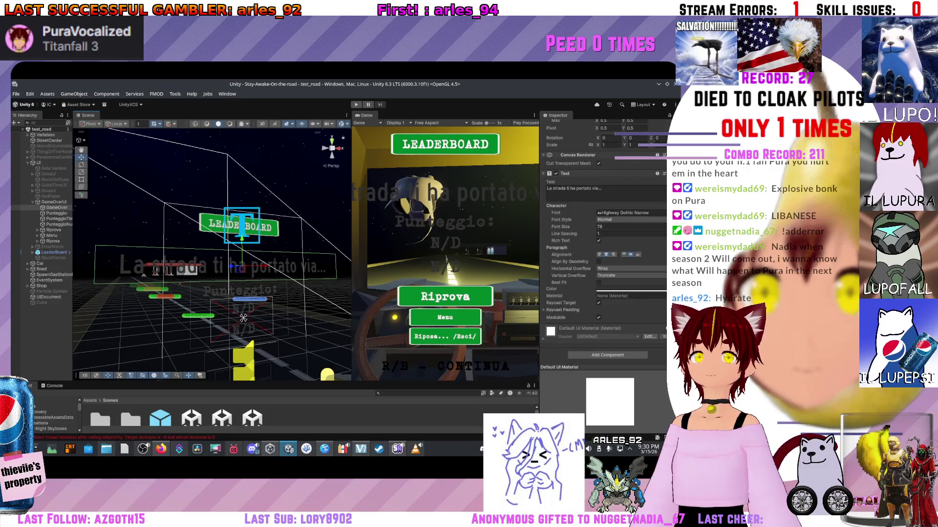
{"action": "right_click", "coordinate": [591, 173]}
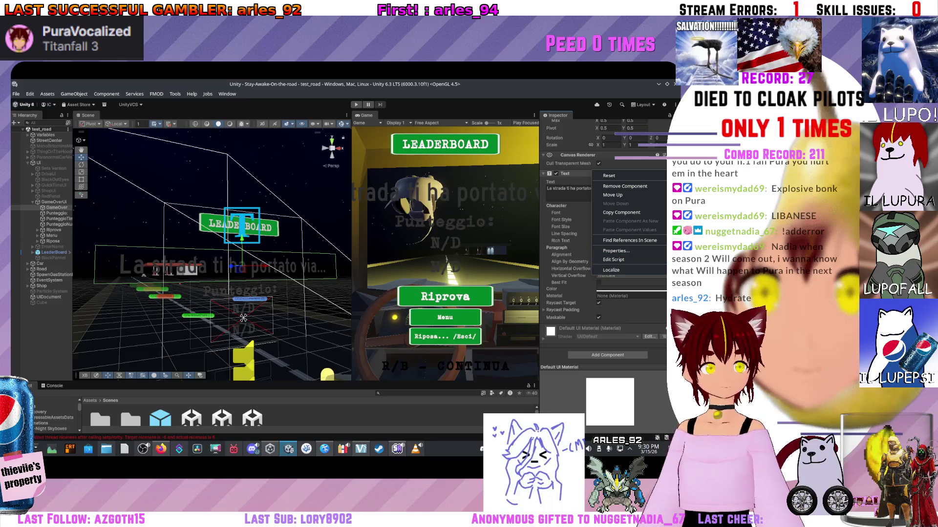
{"action": "key", "text": "Escape"}
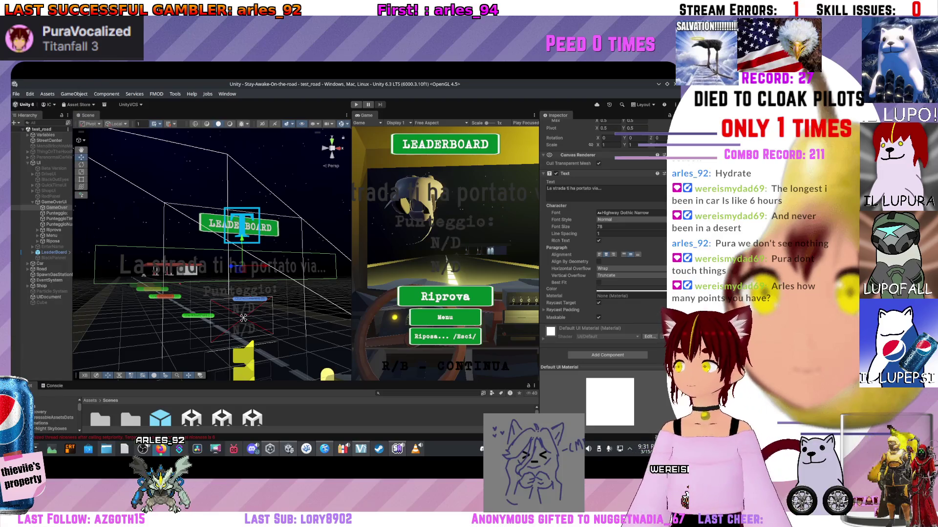
{"action": "right_click", "coordinate": [600, 222]}
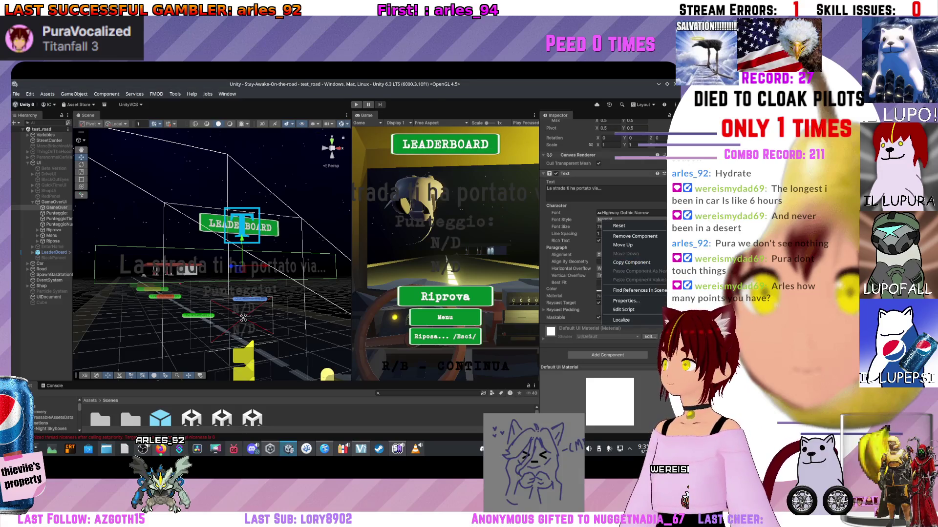
Step: Add a Localize String Event to the Game Over Text component and enlarge the Project panel
{"action": "left_click", "coordinate": [629, 320]}
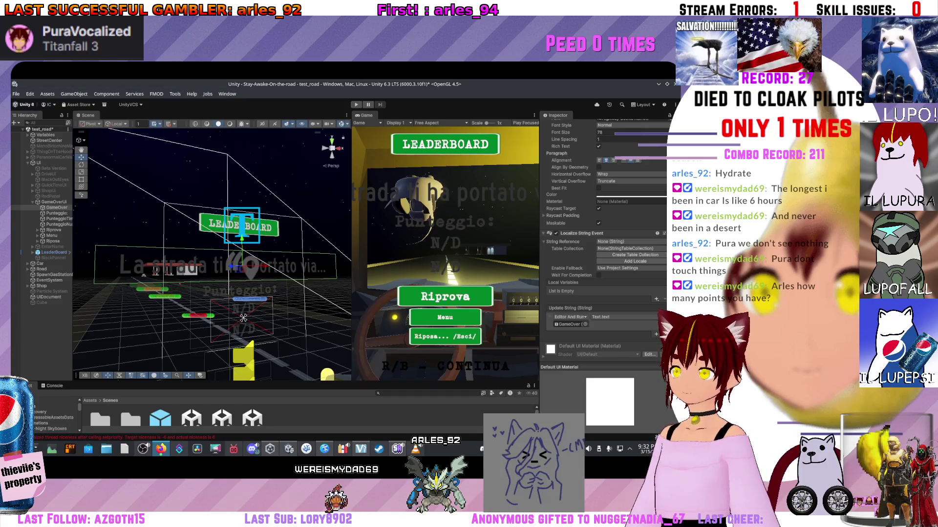
{"action": "left_click_drag", "start_coordinate": [293, 383], "coordinate": [293, 304]}
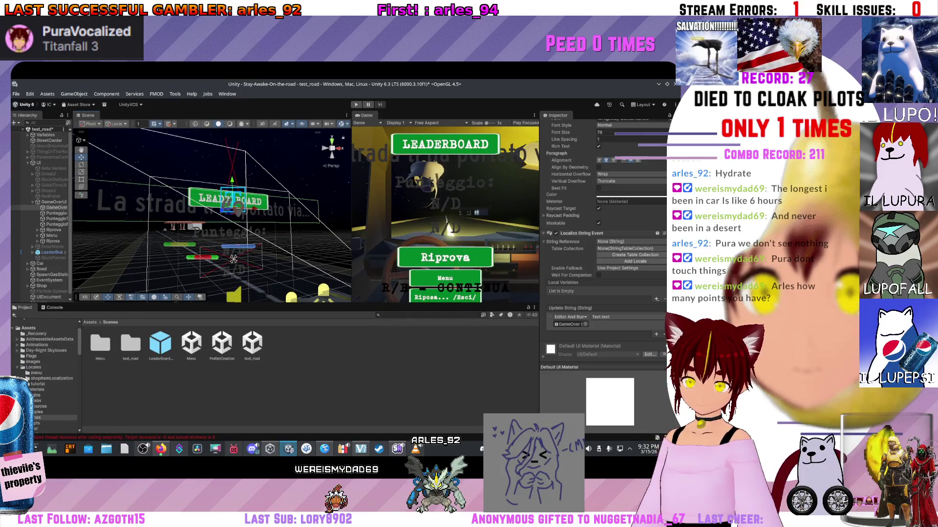
Step: Create a new GameOver folder inside Assets/Locales and open it
{"action": "left_click", "coordinate": [33, 367]}
{"action": "right_click", "coordinate": [237, 353]}
{"action": "mouse_move", "coordinate": [293, 130]}
{"action": "left_click", "coordinate": [371, 130]}
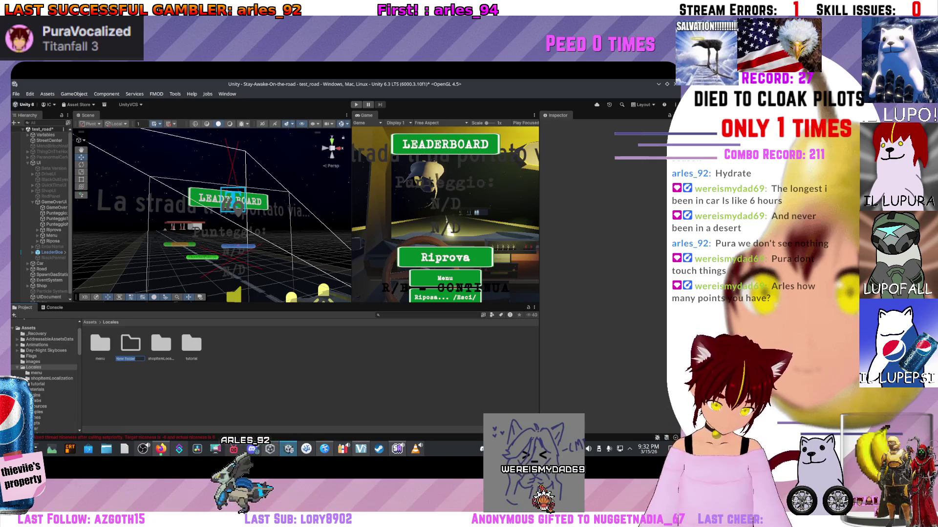
{"action": "type", "text": "En"}
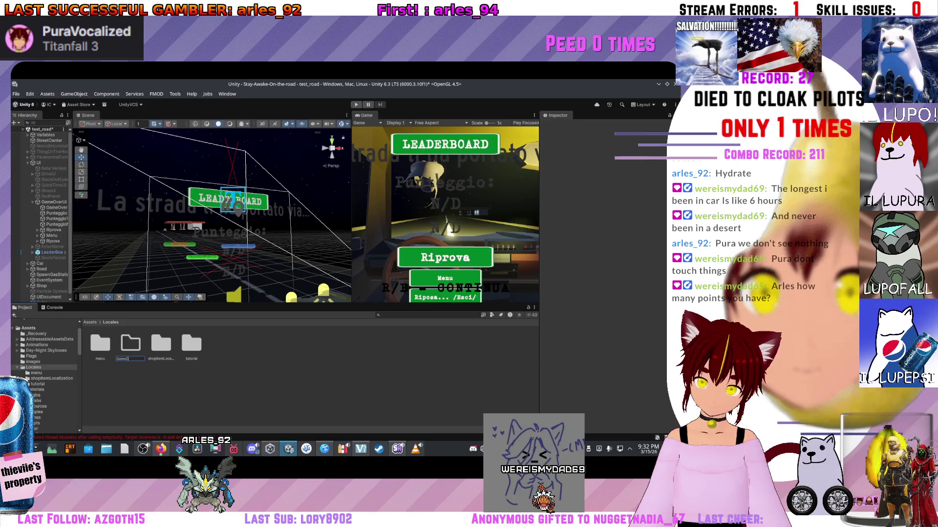
{"action": "key", "text": "Return"}
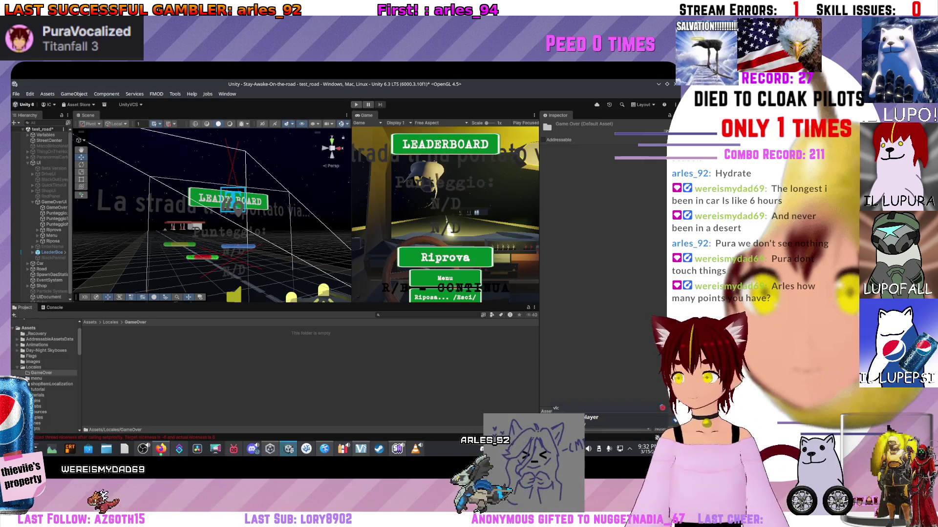
Step: Browse the asset creation menu in the GameOver folder, then dismiss it without creating anything
{"action": "right_click", "coordinate": [170, 361]}
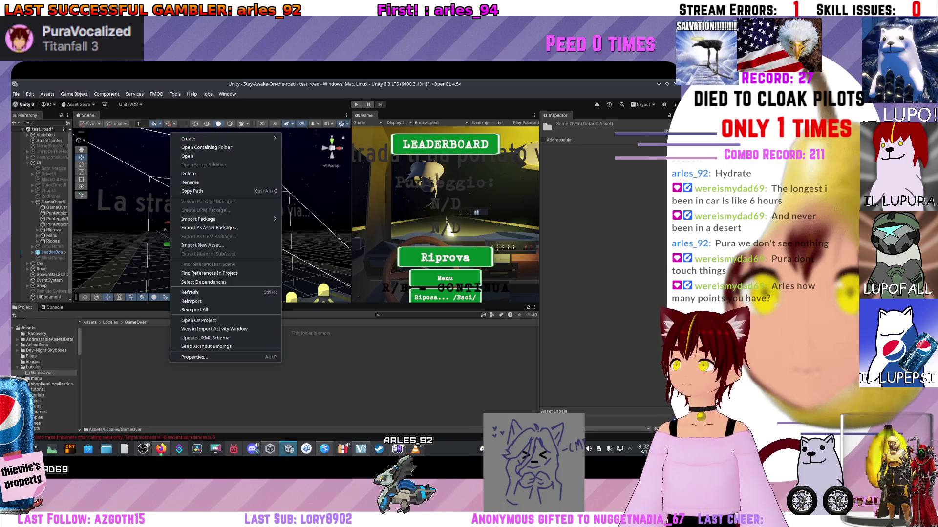
{"action": "mouse_move", "coordinate": [205, 139]}
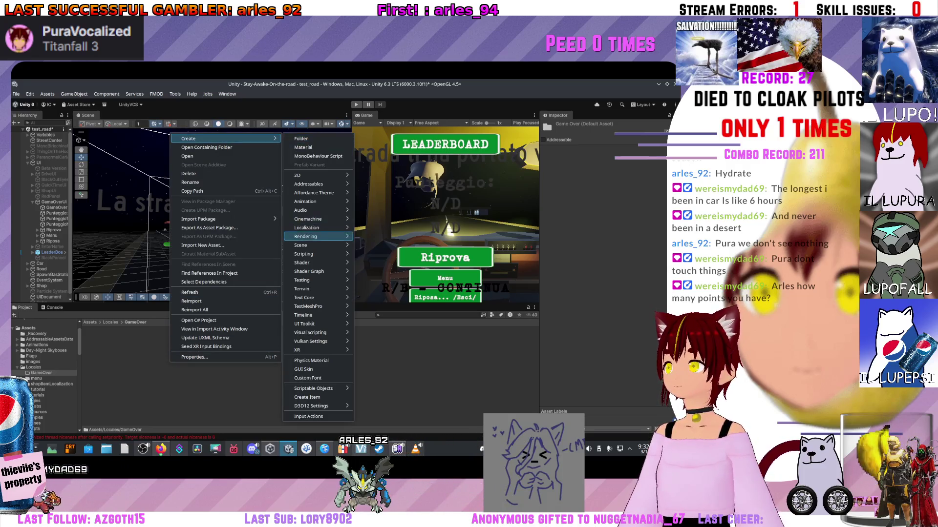
{"action": "mouse_move", "coordinate": [313, 228]}
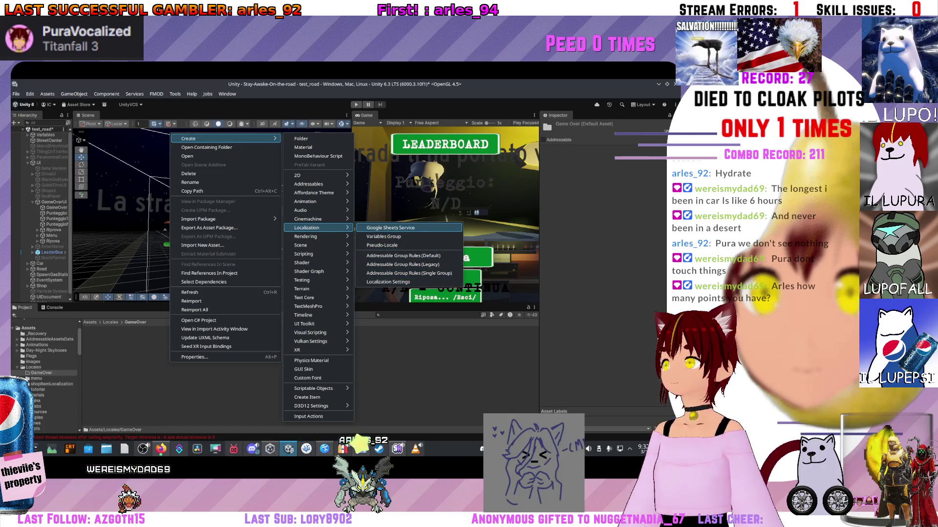
{"action": "key", "text": "Escape"}
{"action": "key", "text": "Escape"}
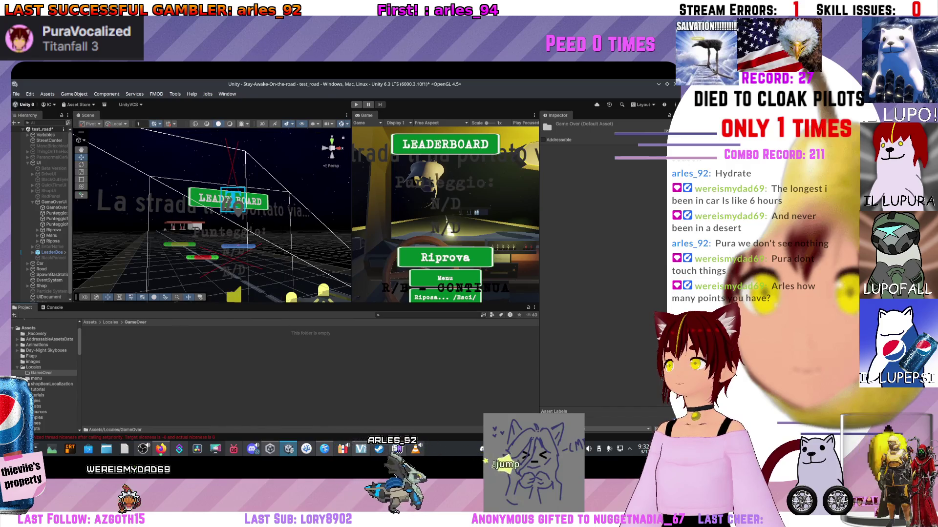
Step: Open the Localization Tables editor from Window > Asset Management
{"action": "left_click", "coordinate": [227, 94]}
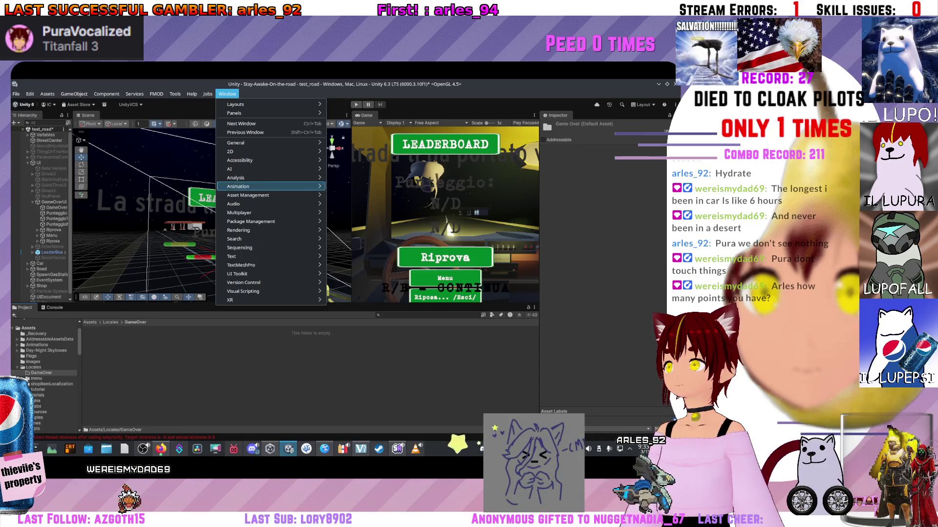
{"action": "mouse_move", "coordinate": [254, 195]}
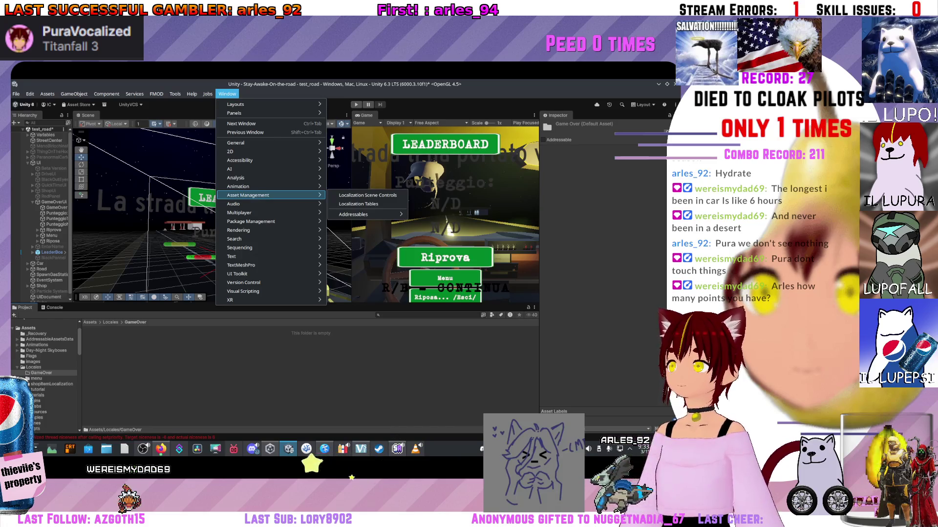
{"action": "left_click", "coordinate": [238, 207]}
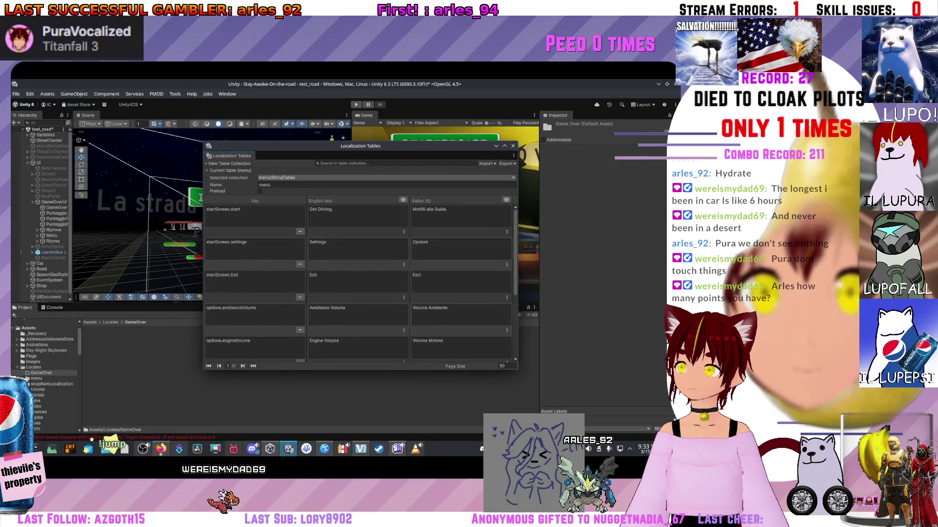
Step: Look through the existing string tables list, then close it
{"action": "left_click", "coordinate": [341, 177]}
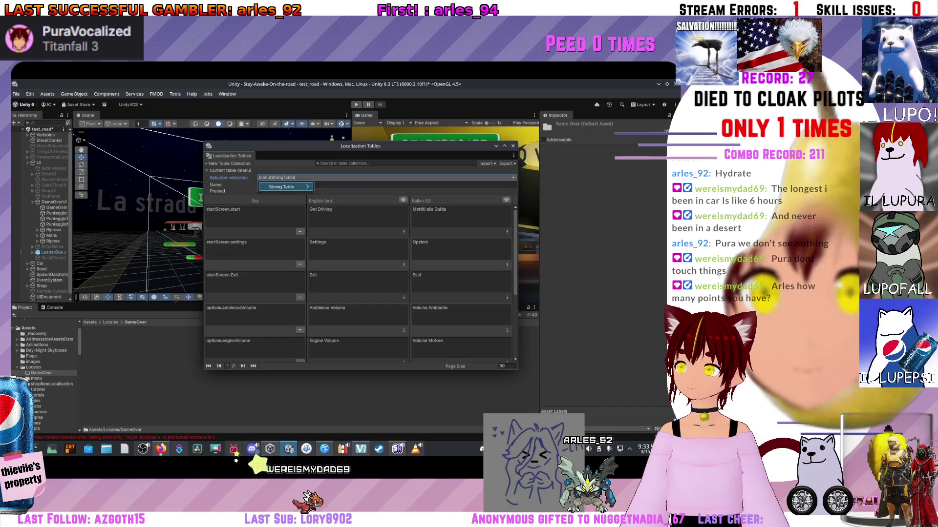
{"action": "mouse_move", "coordinate": [285, 186]}
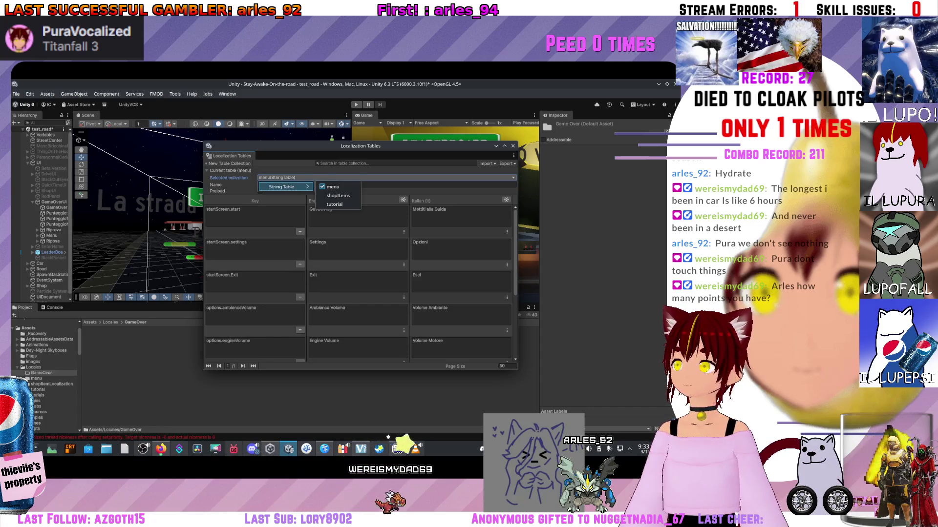
{"action": "key", "text": "Escape"}
Step: Start a new String Table Collection named GameOver with English and Italian locales
{"action": "left_click", "coordinate": [229, 164]}
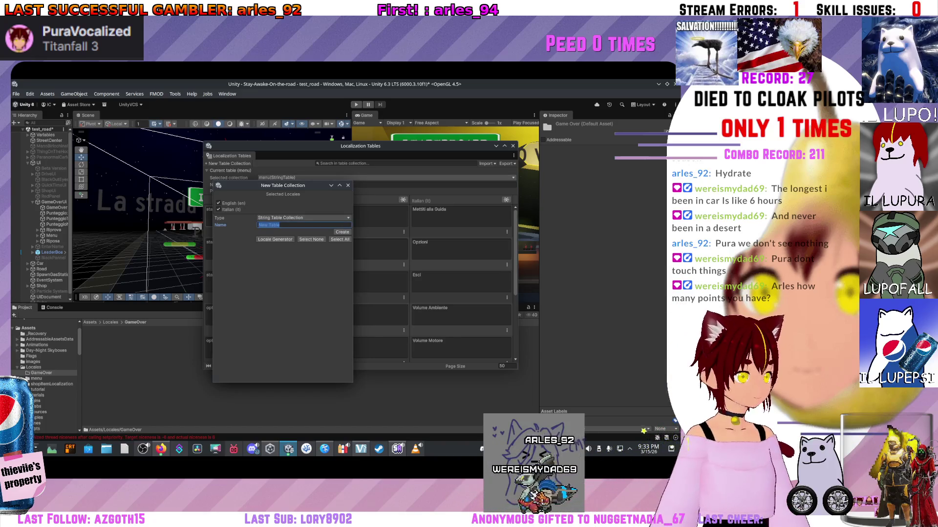
{"action": "type", "text": "Game"}
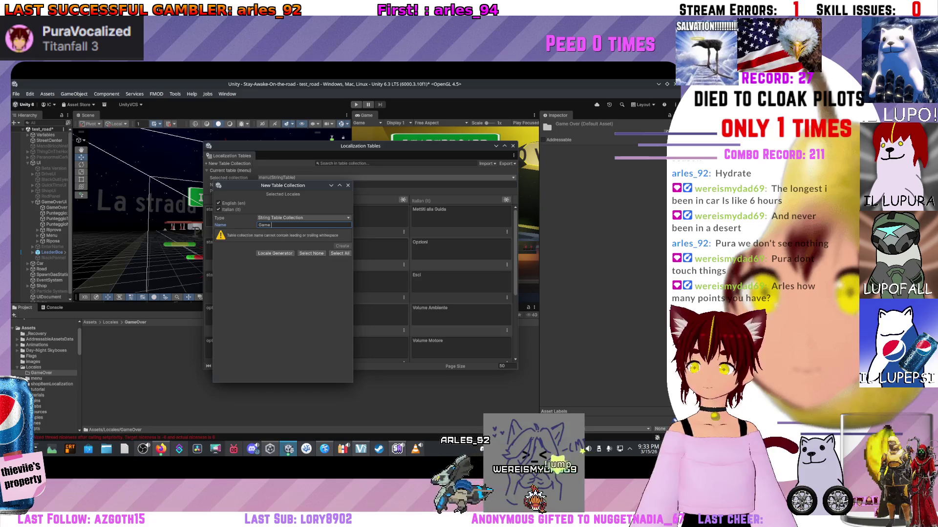
{"action": "type", "text": "Over"}
{"action": "key", "text": "Return"}
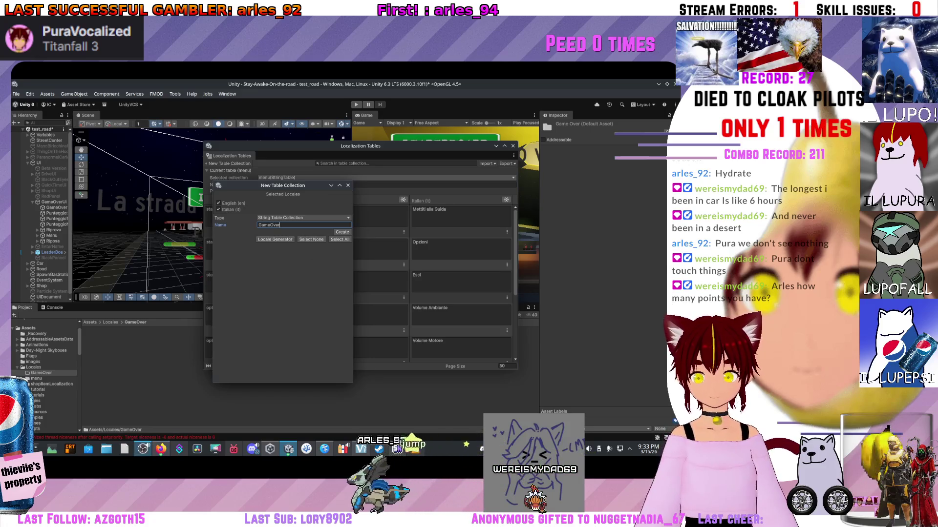
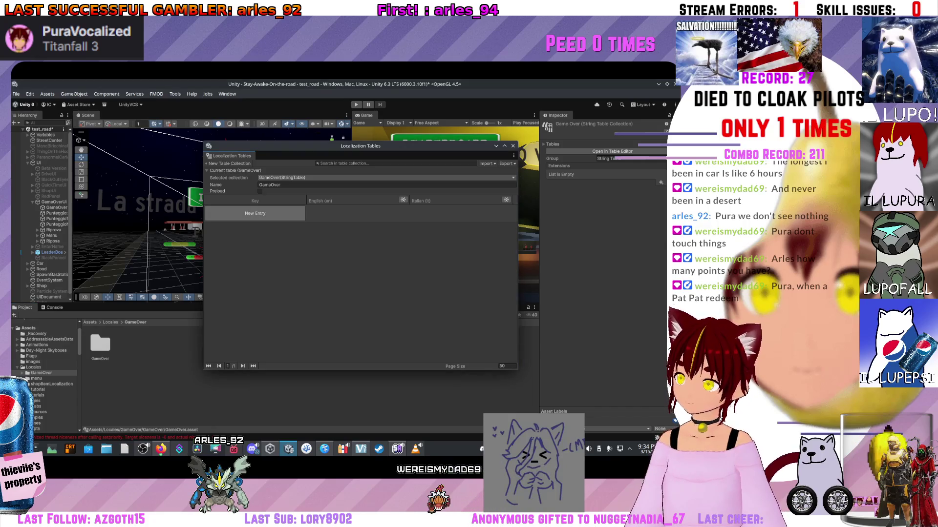
Step: Add a new GameOver table entry keyed gameOver.continue, fixing the capitalised typo
{"action": "left_click", "coordinate": [255, 214]}
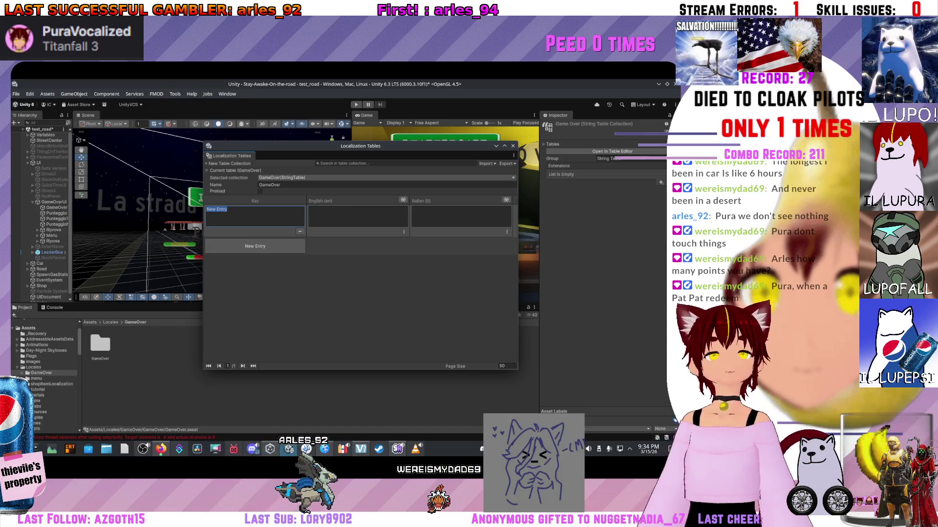
{"action": "key", "text": "Return"}
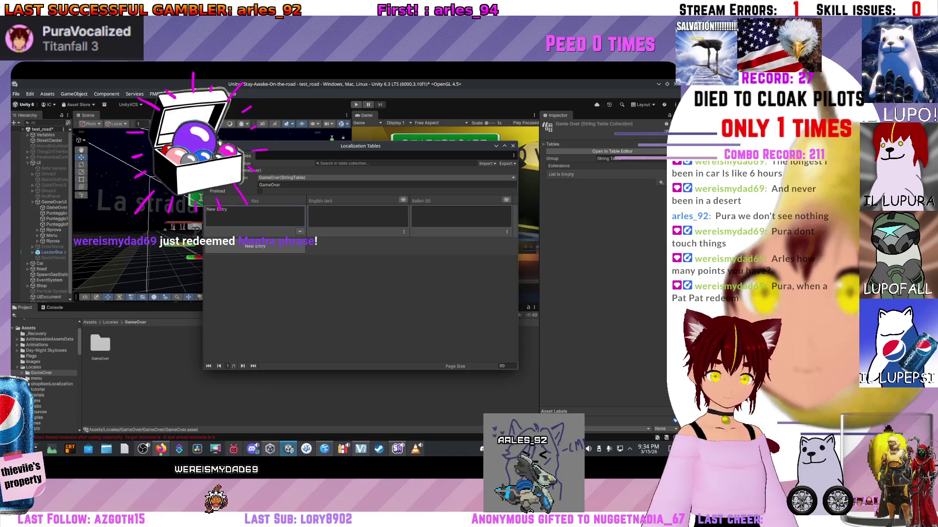
{"action": "left_click", "coordinate": [217, 210]}
{"action": "type", "text": "GameOver"}
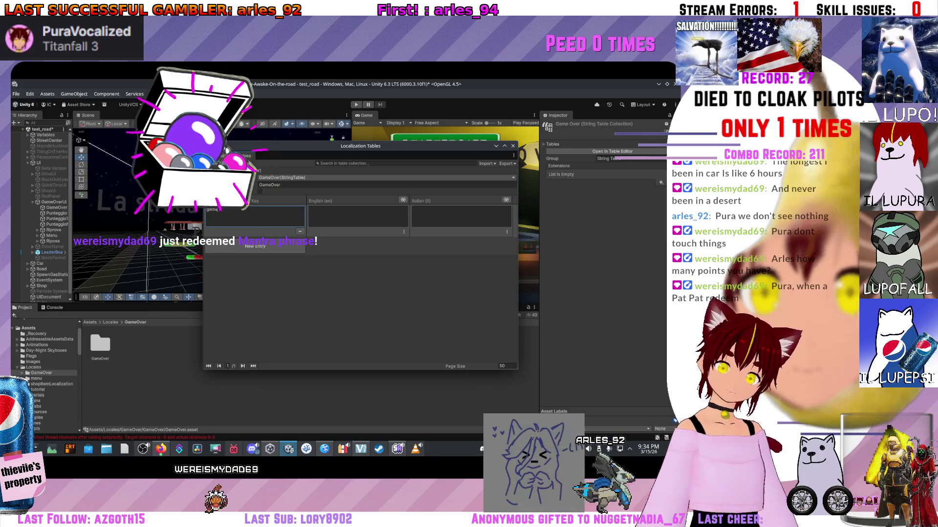
{"action": "type", "text": ".Contien"}
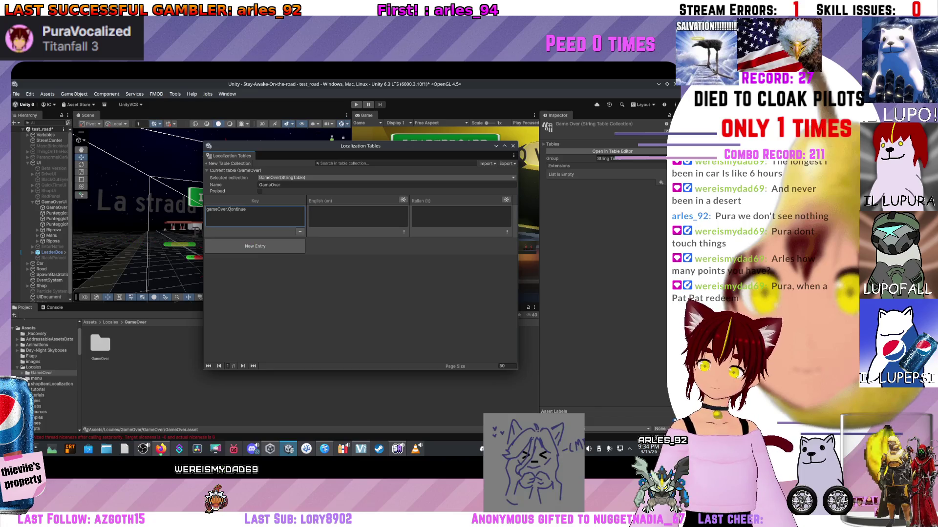
{"action": "key", "text": "BackSpace"}
{"action": "type", "text": "c"}
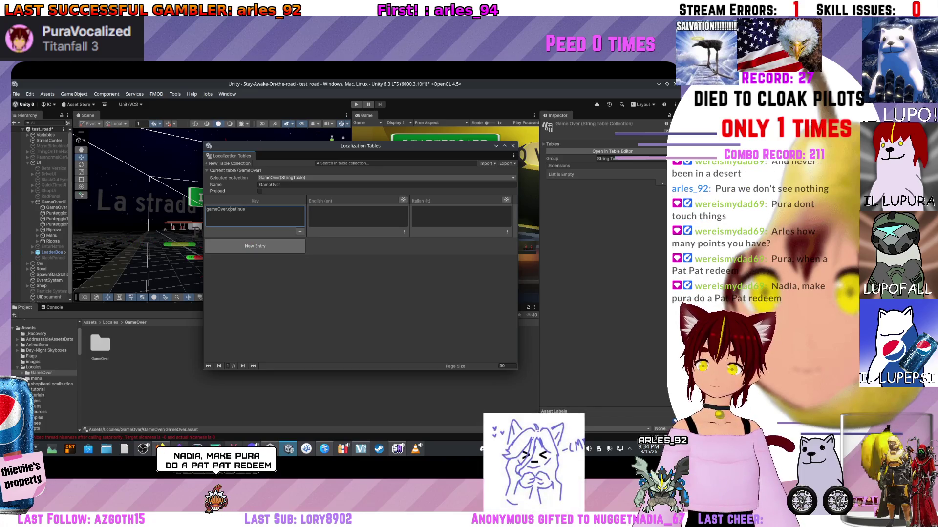
Step: Add a second entry keyed gameOver.Claimed
{"action": "left_click", "coordinate": [255, 246]}
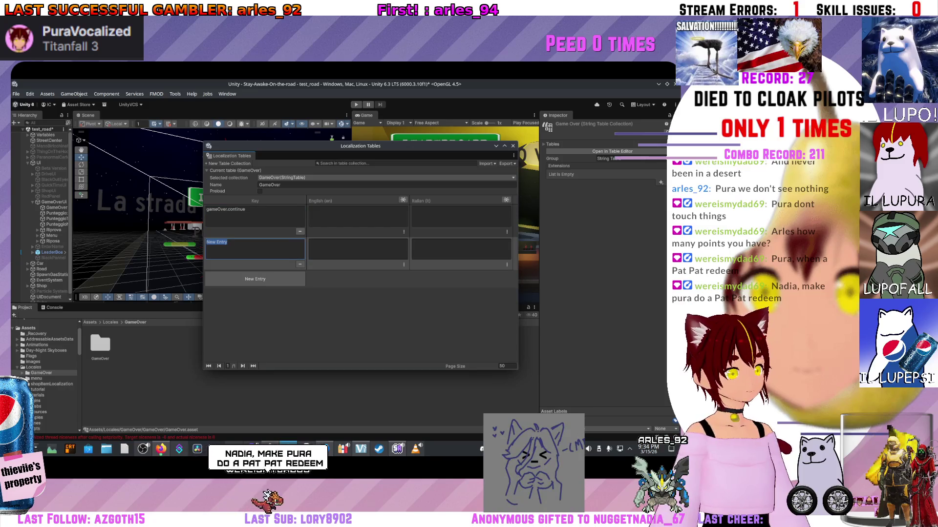
{"action": "type", "text": "gameOver"}
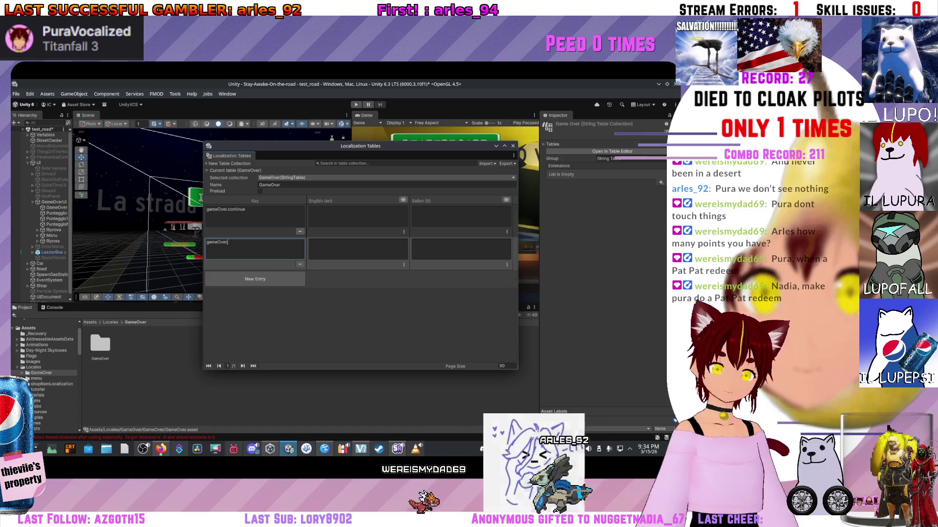
{"action": "type", "text": ".Claimed"}
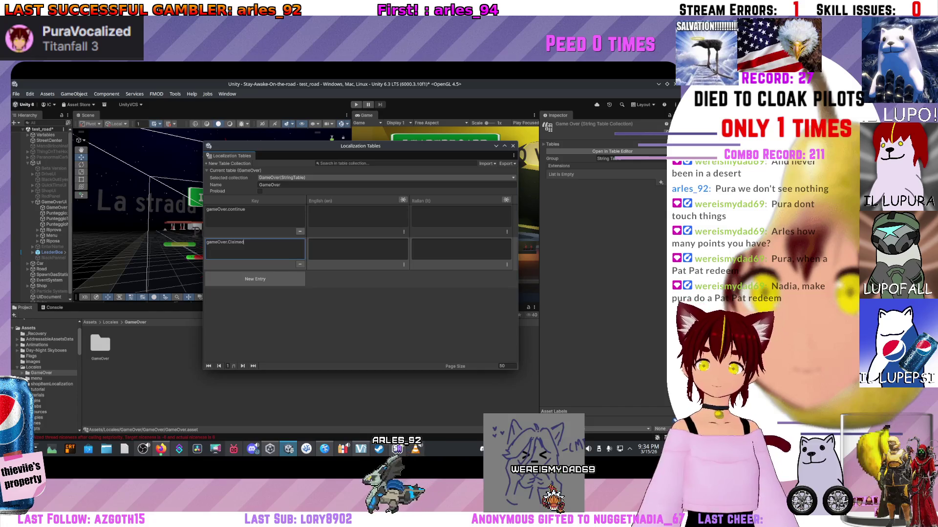
{"action": "key", "text": "Return"}
Step: Lowercase the key to gameOver.claimed and add a third blank entry
{"action": "left_click", "coordinate": [226, 242]}
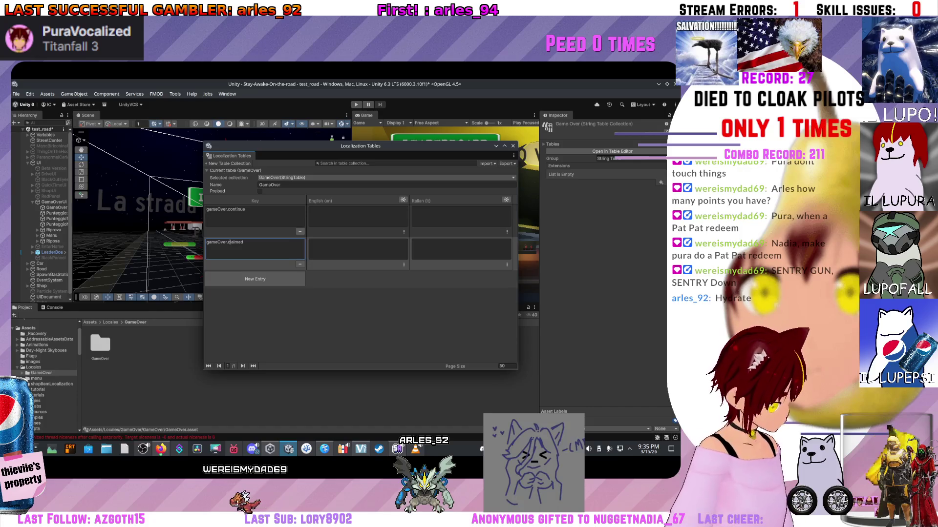
{"action": "left_click", "coordinate": [255, 279]}
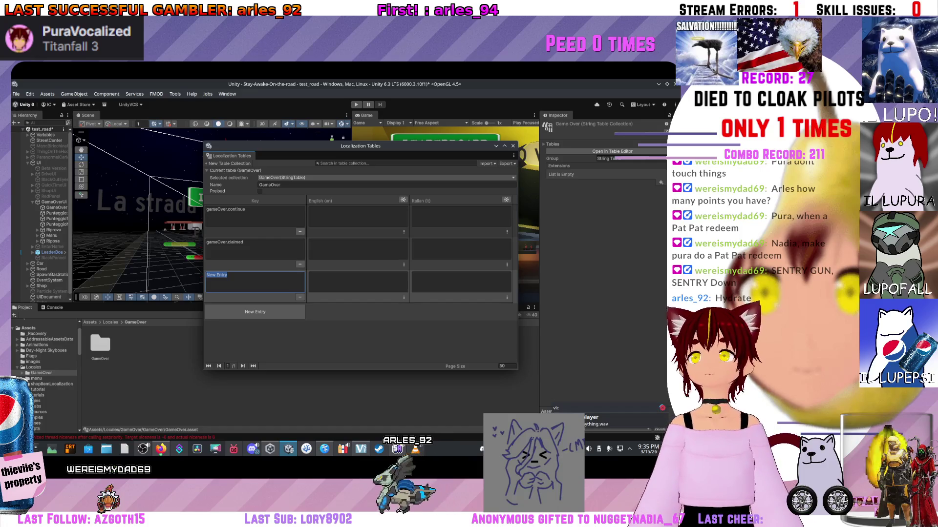
Step: Key the third entry gameOver.Score and the fourth gameOver.continu, then add a fifth entry
{"action": "type", "text": "gameOver.Score"}
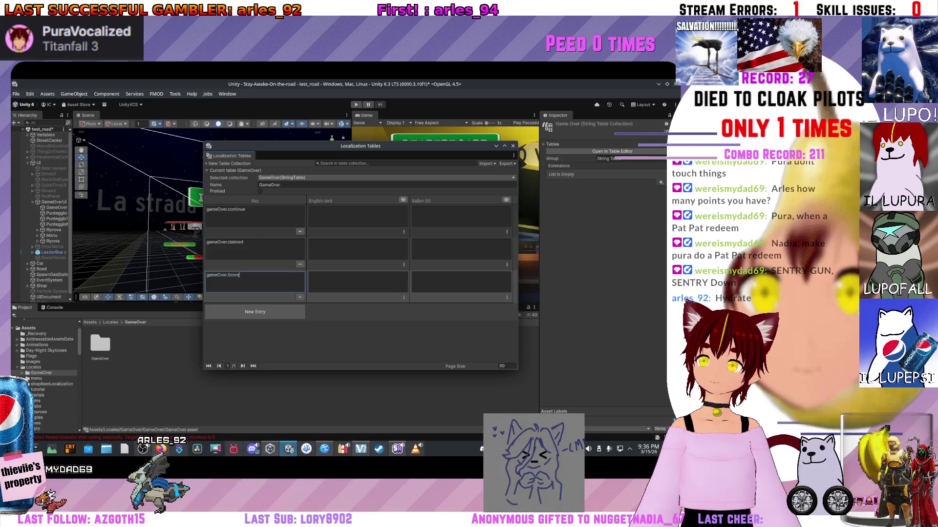
{"action": "left_click", "coordinate": [255, 311]}
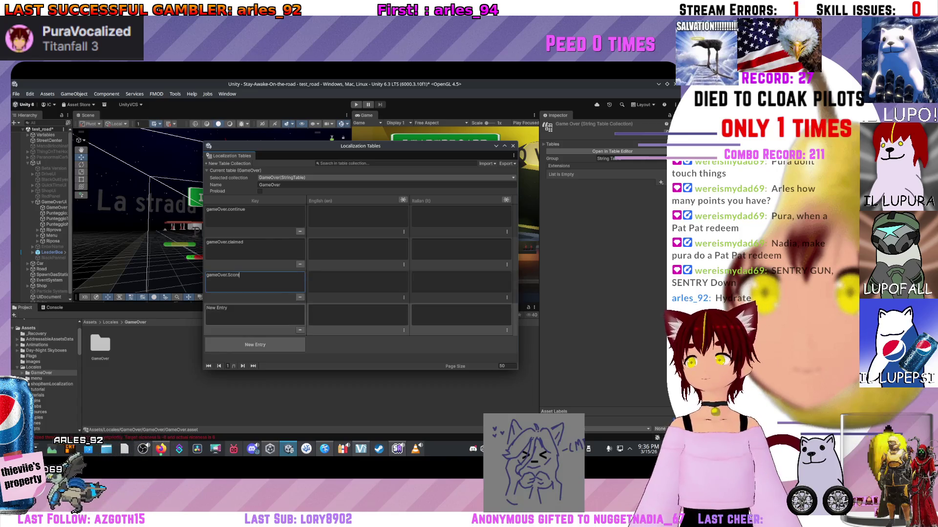
{"action": "key", "text": "BackSpace"}
{"action": "type", "text": "ga"}
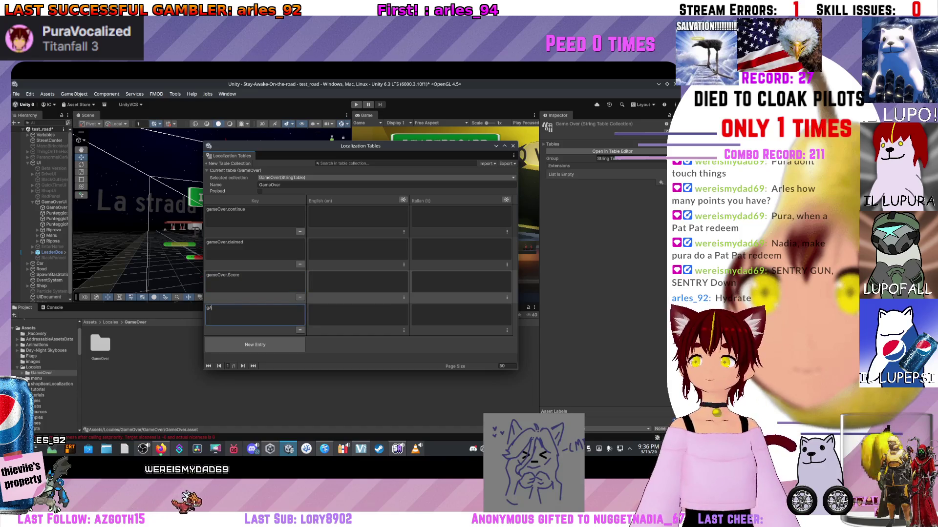
{"action": "type", "text": "meOver"}
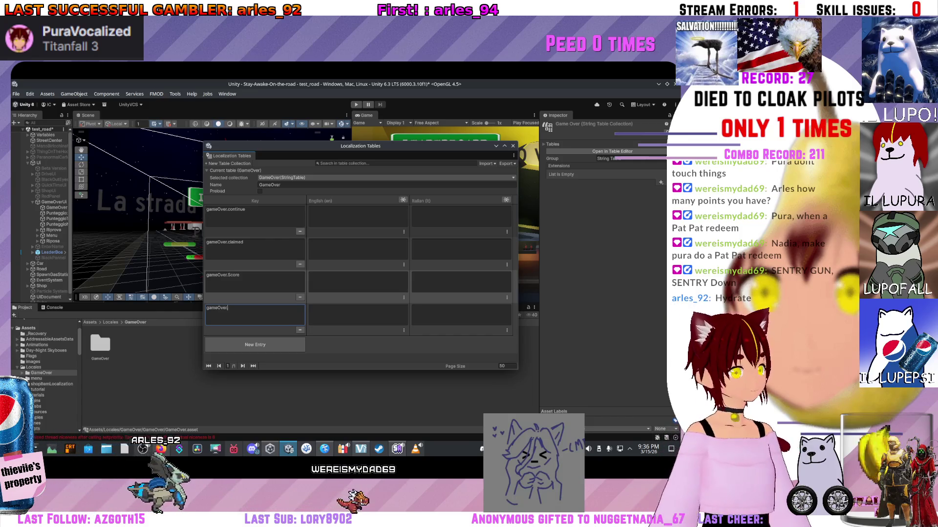
{"action": "type", "text": ".Con"}
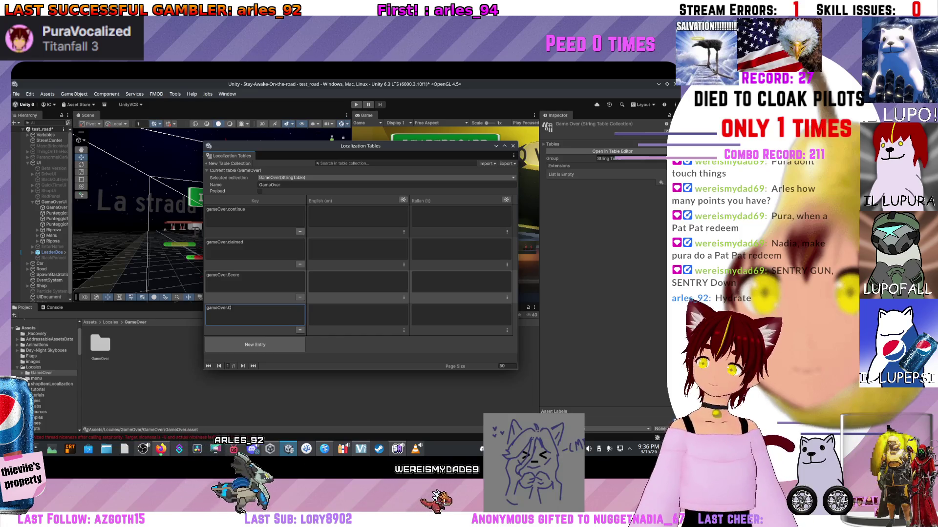
{"action": "key", "text": "BackSpace"}
{"action": "key", "text": "BackSpace"}
{"action": "key", "text": "BackSpace"}
{"action": "type", "text": "co"}
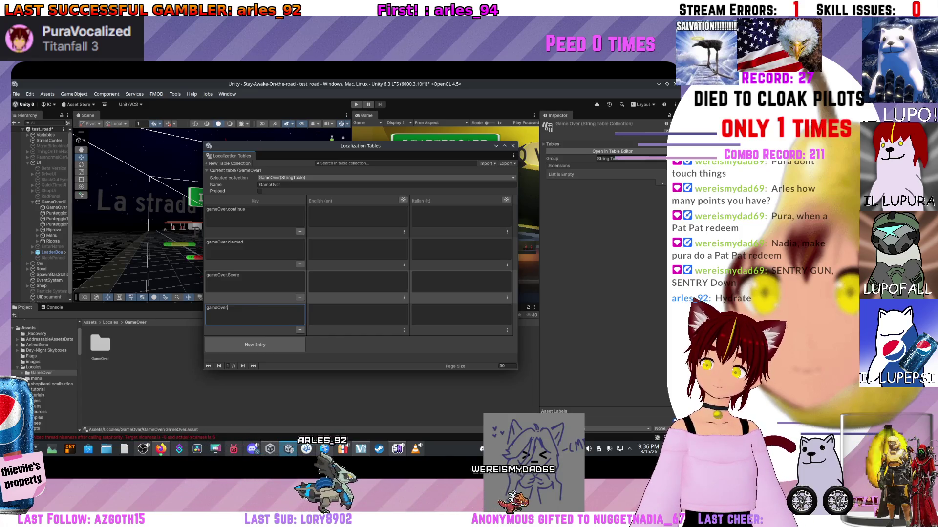
{"action": "type", "text": "ntinue"}
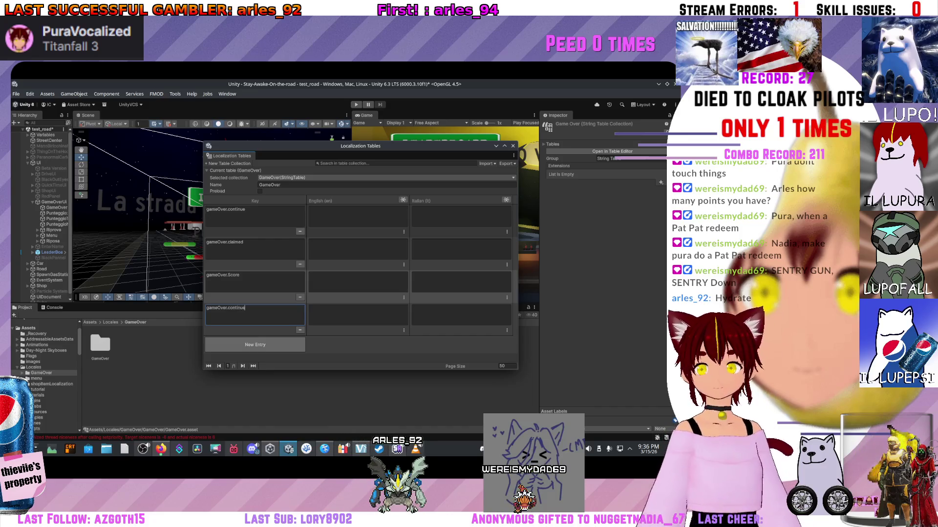
{"action": "left_click", "coordinate": [254, 345]}
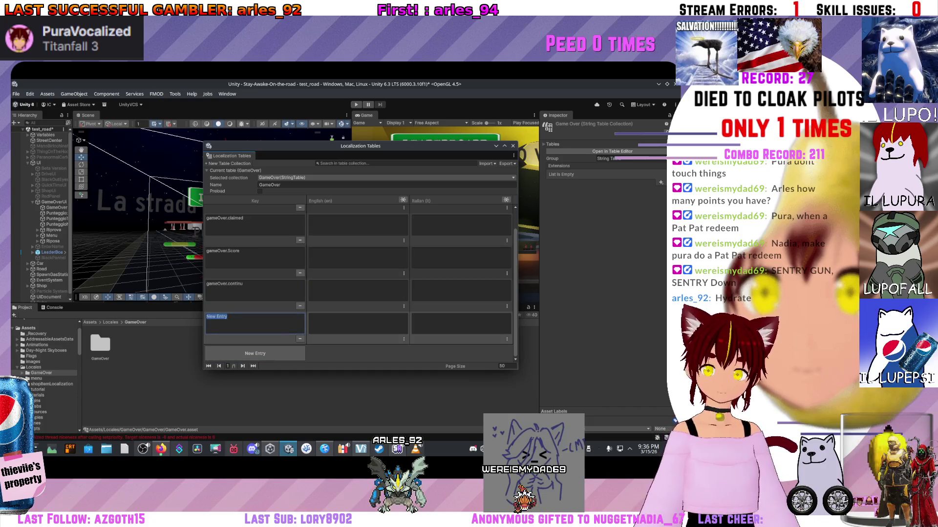
Step: Name the fifth key gameOver.Exit, correcting the Menu typo along the way
{"action": "type", "text": "eOver.Menyu"}
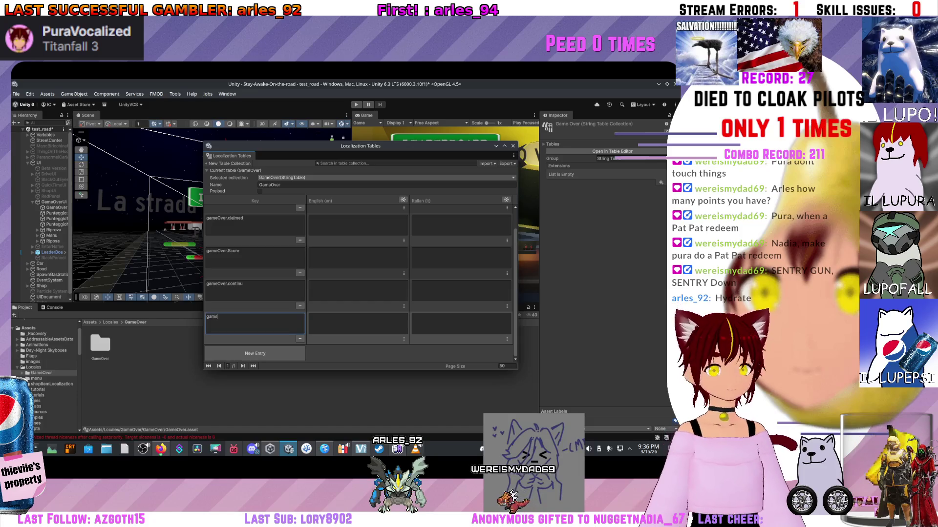
{"action": "key", "text": "BackSpace"}
{"action": "key", "text": "BackSpace"}
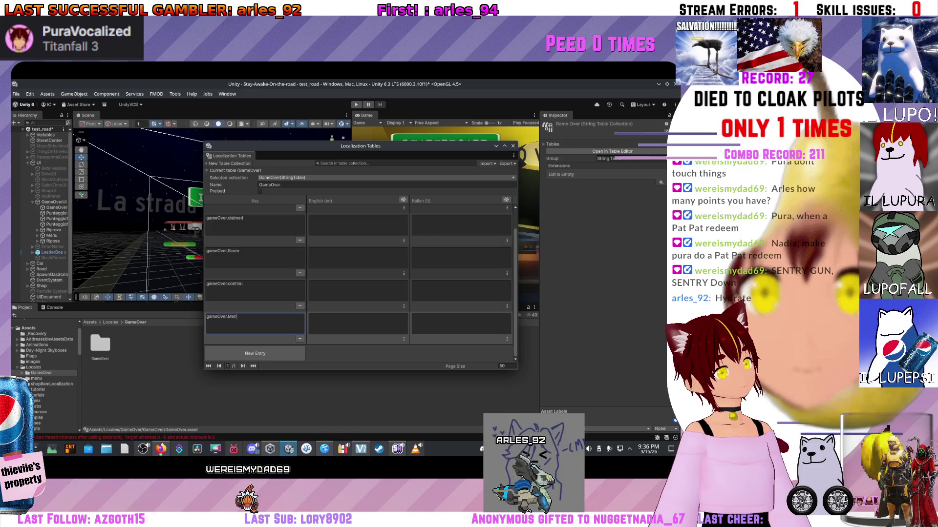
{"action": "key", "text": "ctrl+z"}
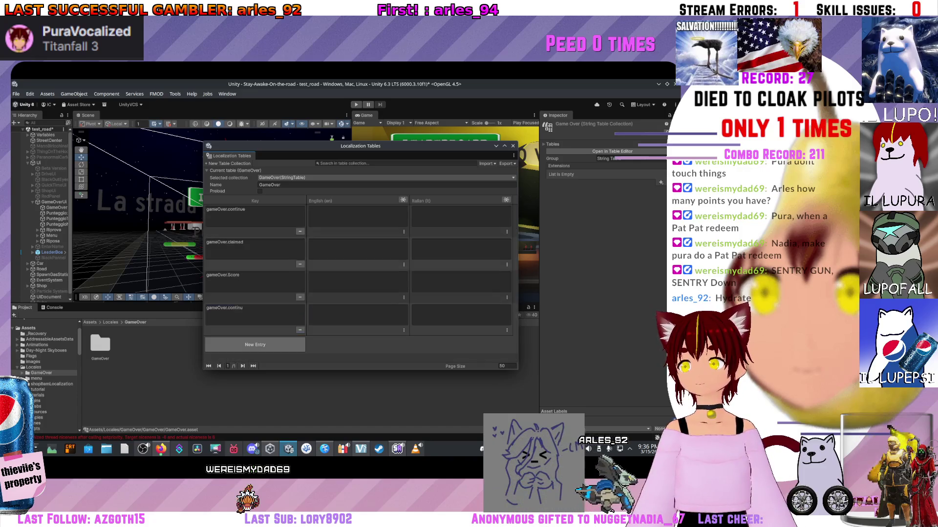
{"action": "key", "text": "ctrl+y"}
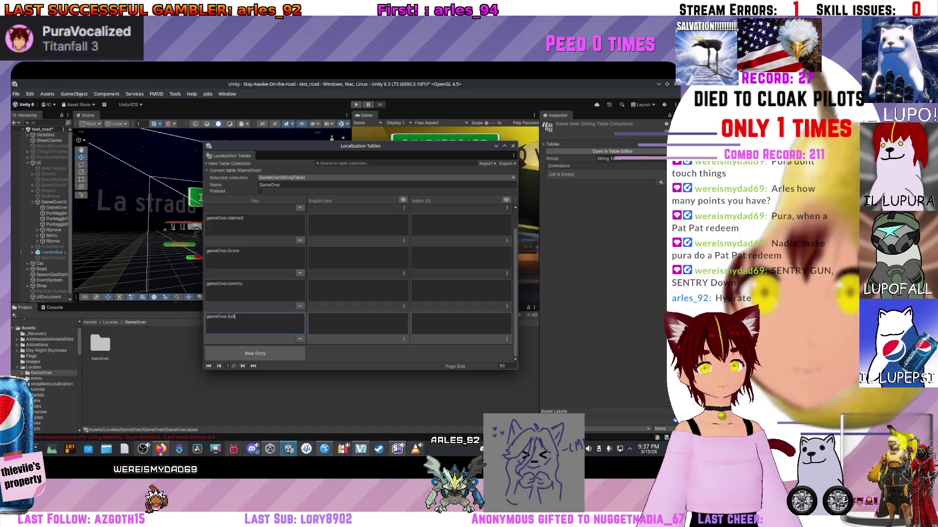
{"action": "key", "text": "Return"}
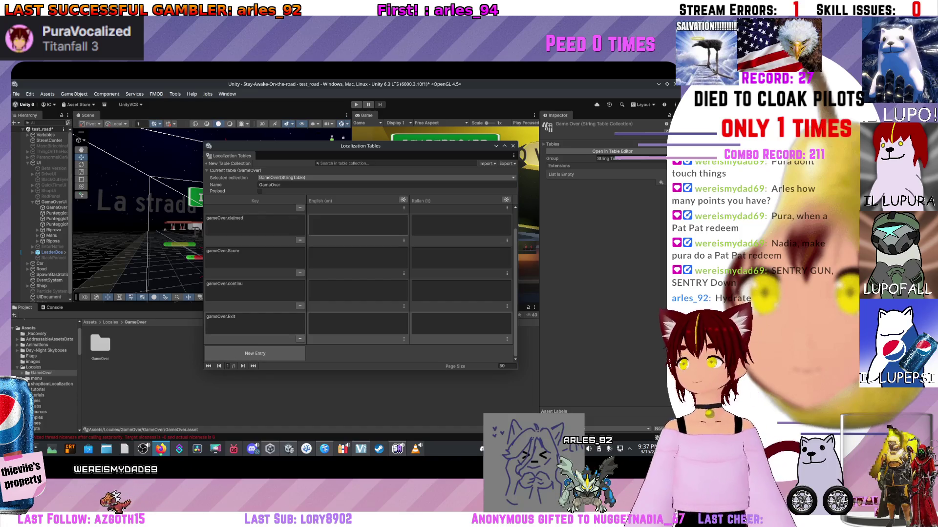
{"action": "scroll", "coordinate": [359, 283], "scroll_direction": "up", "scroll_amount": 1}
{"action": "left_click", "coordinate": [461, 249]}
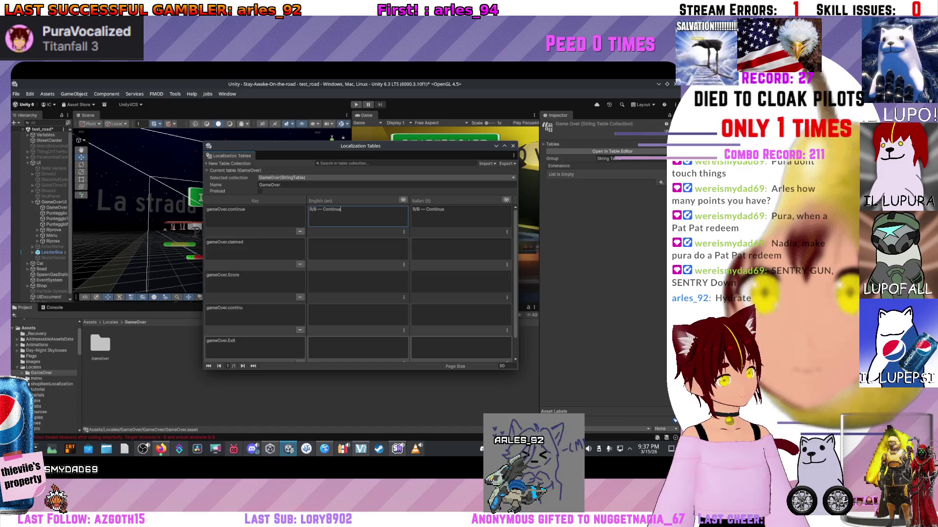
Step: Set gameOver.continue's English text to 'R/B — Continue', fixing the Continua misspelling
{"action": "key", "text": "Return"}
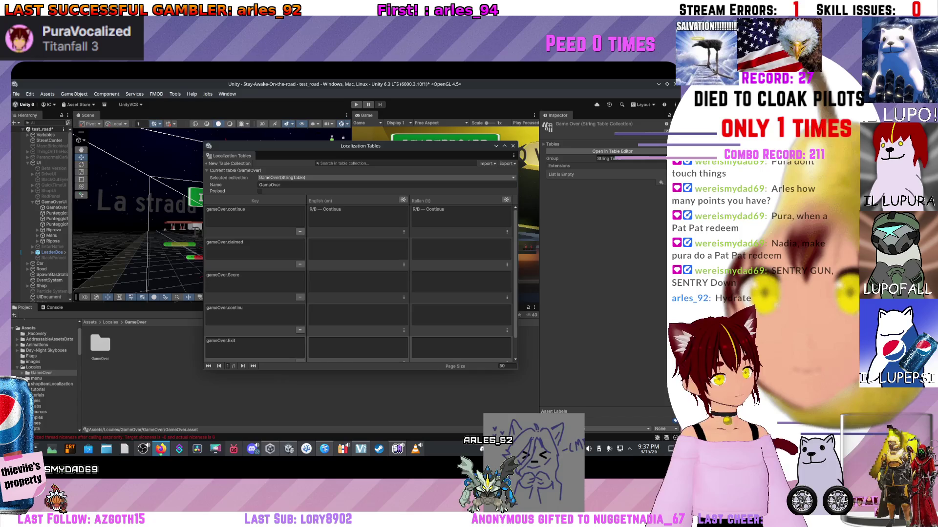
{"action": "left_click", "coordinate": [324, 210]}
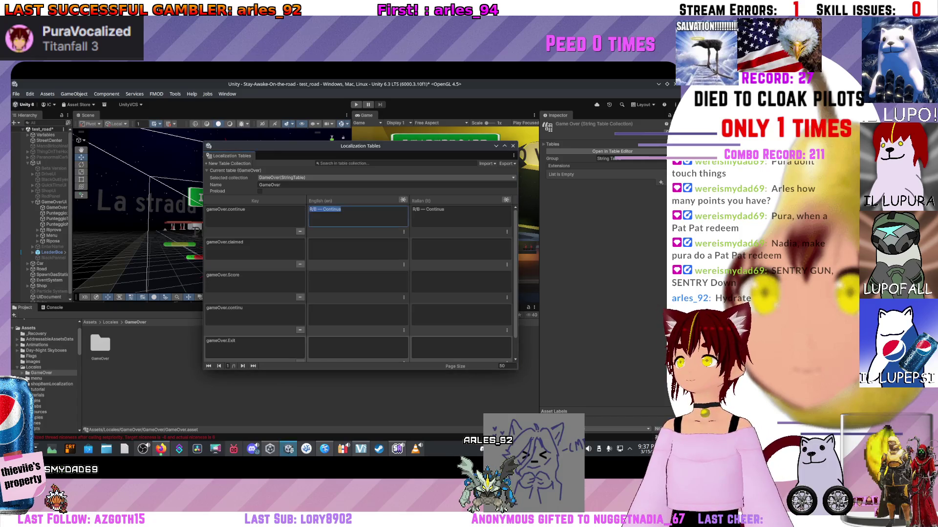
{"action": "key", "text": "BackSpace"}
{"action": "type", "text": "e"}
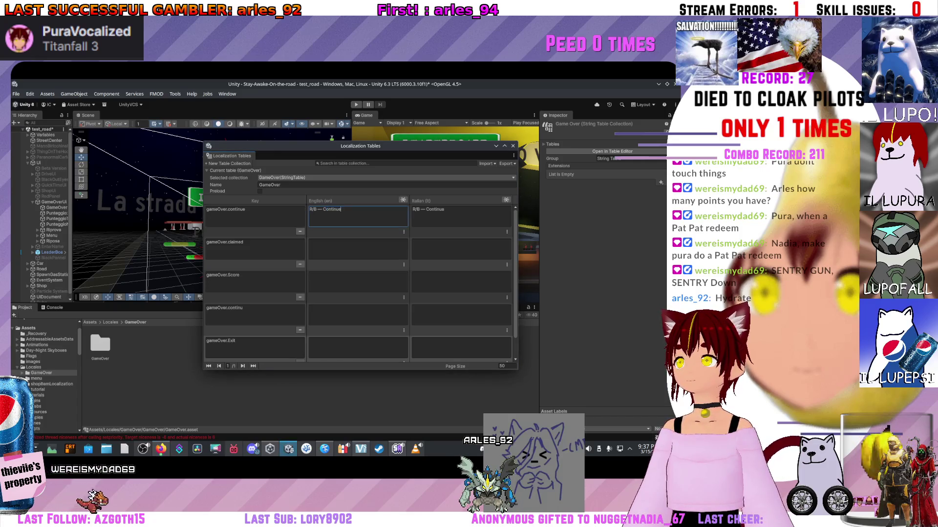
{"action": "key", "text": "Return"}
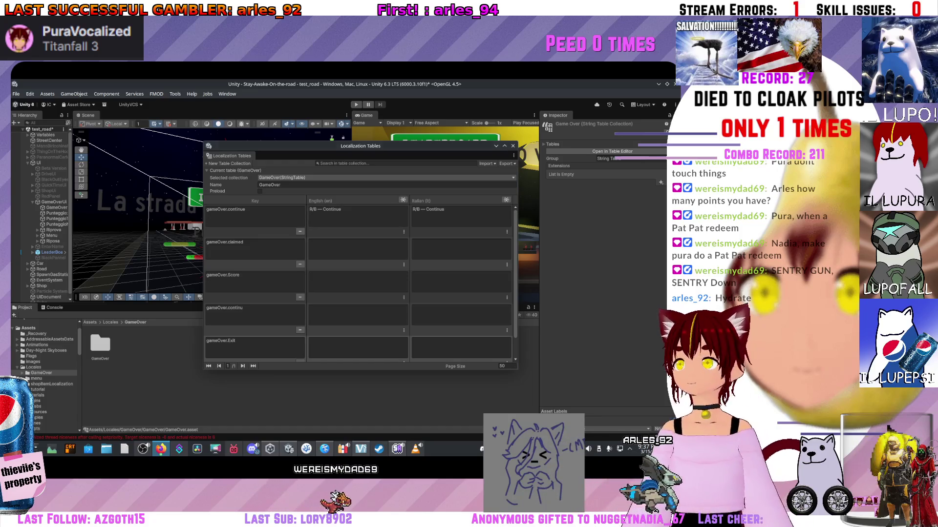
Step: Enter English 'The road has claimed you...' for gameOver.claimed and 'Score:' for gameOver.Score
{"action": "left_click", "coordinate": [358, 249]}
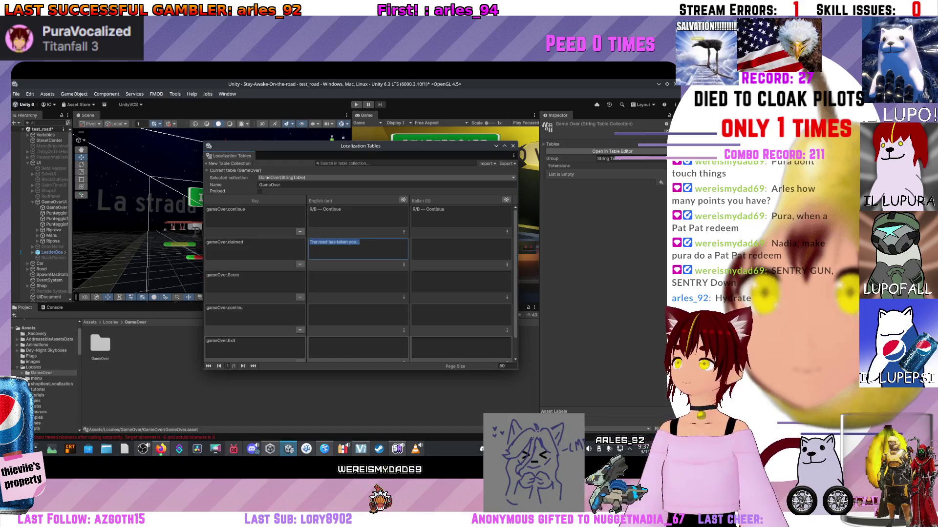
{"action": "double_click", "coordinate": [343, 242]}
{"action": "type", "text": "claimed"}
{"action": "key", "text": "Return"}
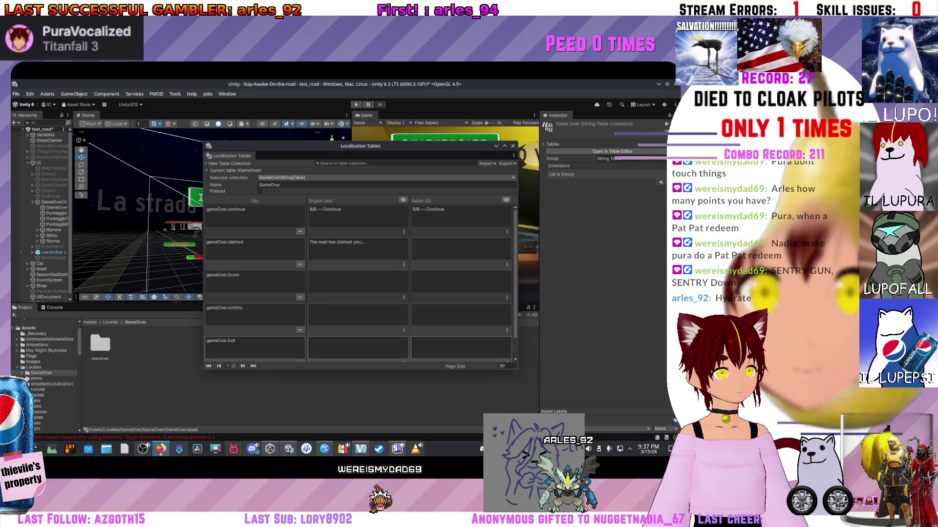
{"action": "type", "text": "Score:"}
{"action": "key", "text": "Return"}
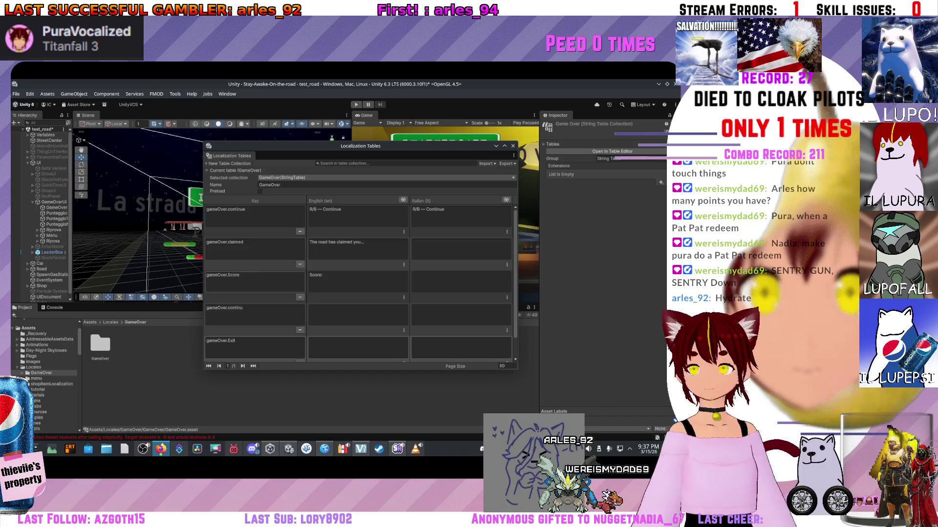
{"action": "type", "text": "Continue"}
{"action": "left_click", "coordinate": [243, 308]}
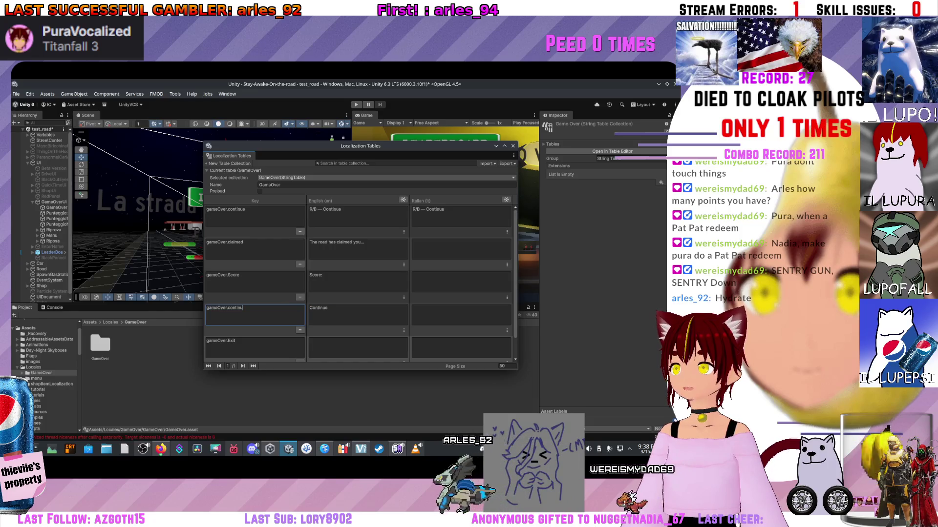
Step: Rename the fourth key to gameOver.continueButton and the first to gameOver.continueLeaderboard
{"action": "left_click", "coordinate": [229, 341]}
{"action": "left_click", "coordinate": [243, 308]}
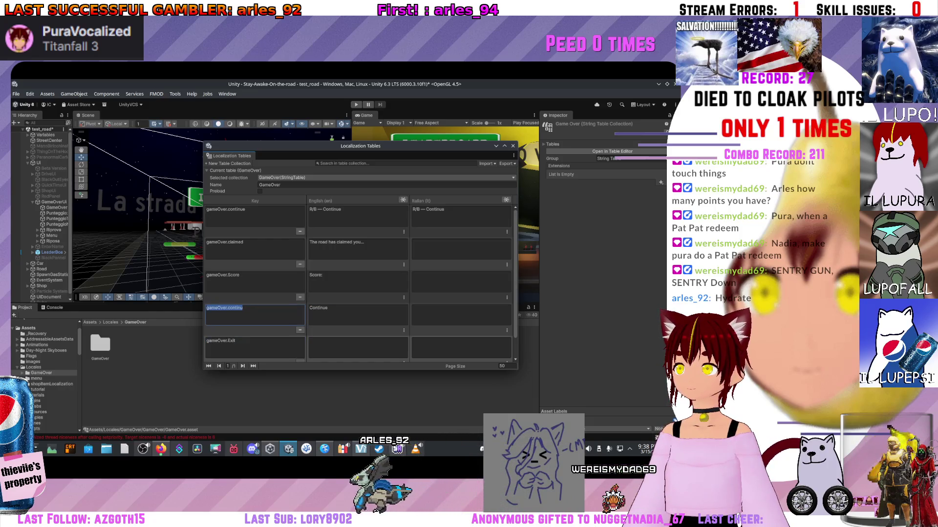
{"action": "type", "text": "e8"}
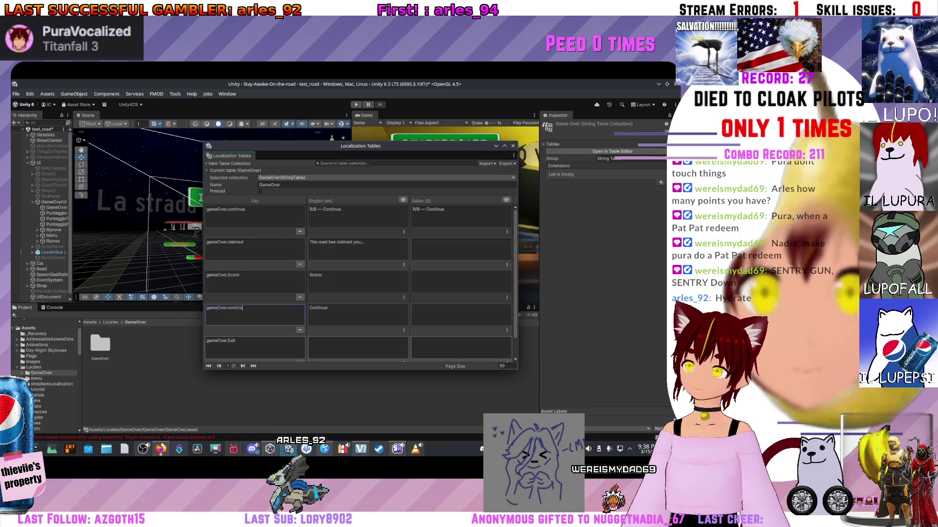
{"action": "type", "text": "utton"}
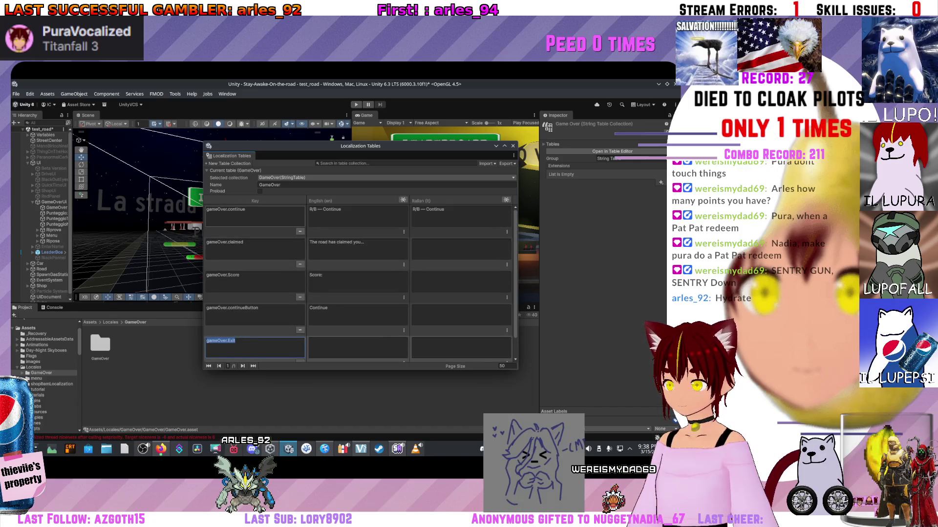
{"action": "left_click", "coordinate": [226, 209]}
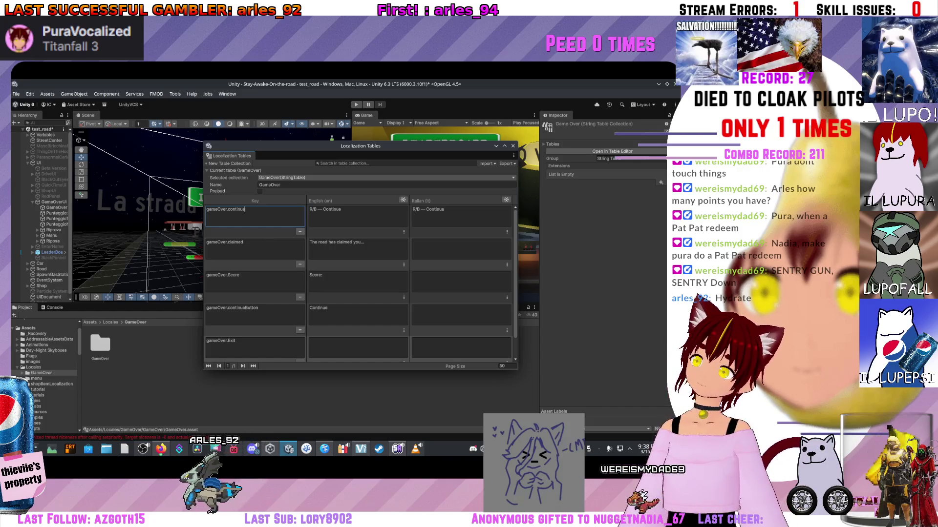
{"action": "type", "text": "B"}
{"action": "key", "text": "BackSpace"}
{"action": "type", "text": "L"}
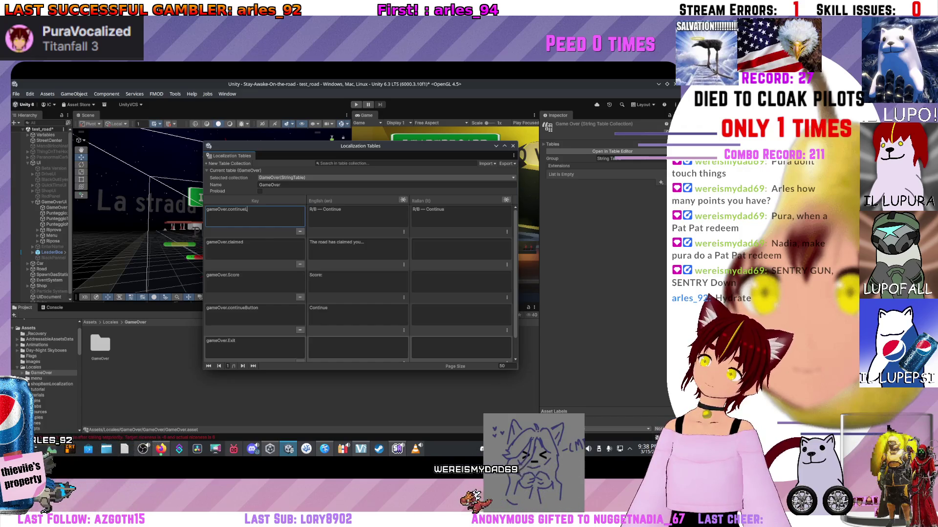
{"action": "type", "text": "eaderB"}
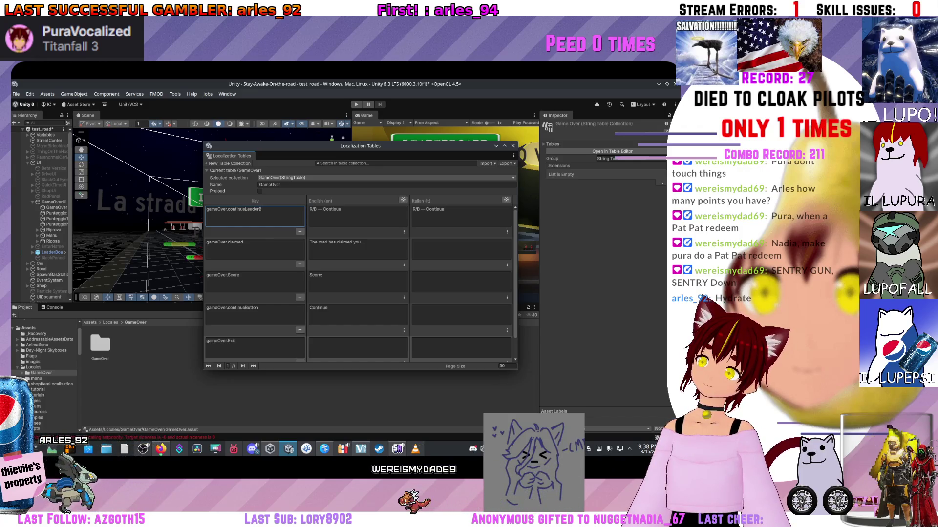
{"action": "key", "text": "BackSpace"}
{"action": "type", "text": "board"}
Step: Shorten gameOver.continueButton to gameOver.continue, leaving gameOver.Exit unchanged
{"action": "left_click", "coordinate": [232, 308]}
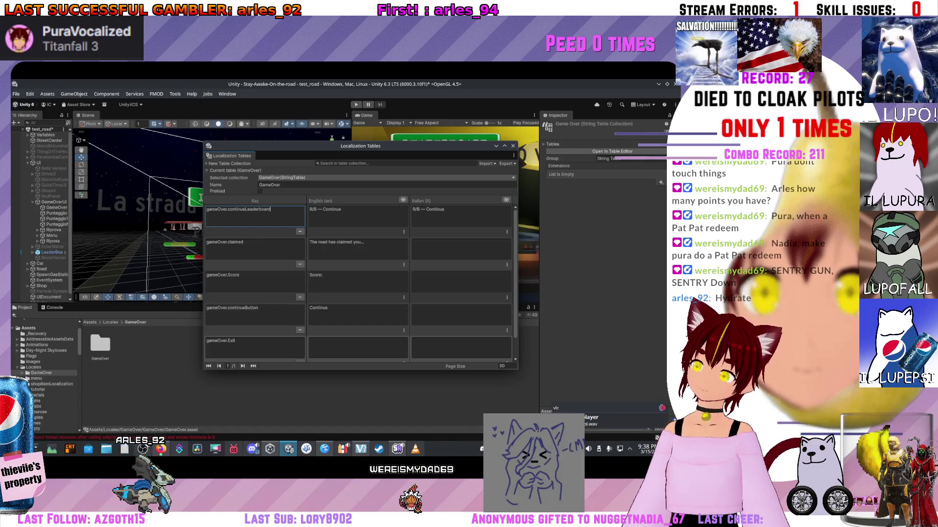
{"action": "left_click_drag", "start_coordinate": [258, 307], "coordinate": [253, 308]}
{"action": "left_click", "coordinate": [225, 341]}
{"action": "key", "text": "Escape"}
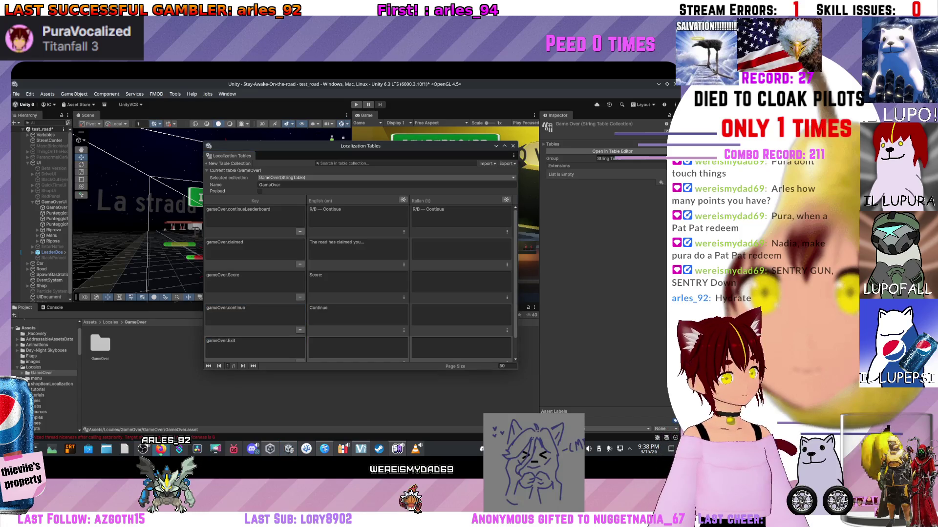
Step: Enter English 'Rest... (Exit)' for Exit, plus Italian 'La strada ti ha portato via...' and 'Punteggio:'
{"action": "left_click", "coordinate": [357, 346]}
{"action": "type", "text": "Rest... (Exit)"}
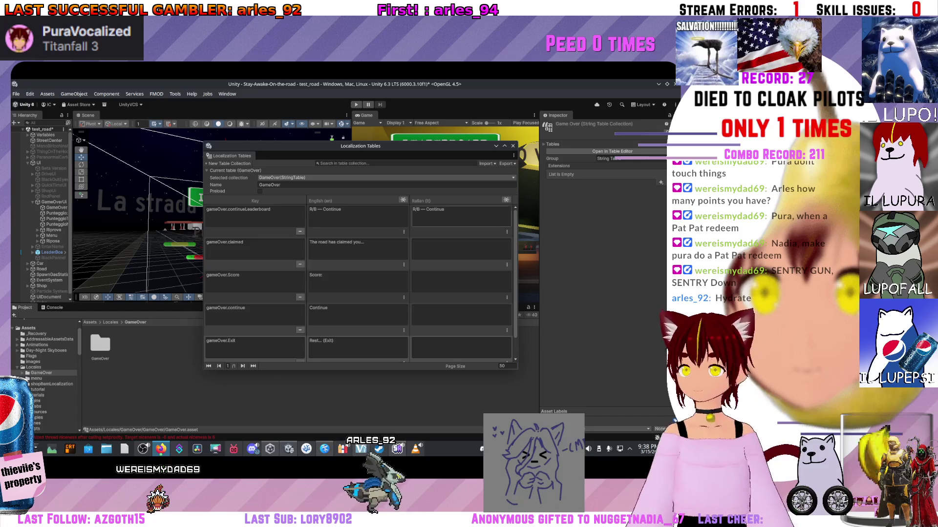
{"action": "left_click", "coordinate": [461, 249]}
{"action": "type", "text": "La strada ti ha portato via..."}
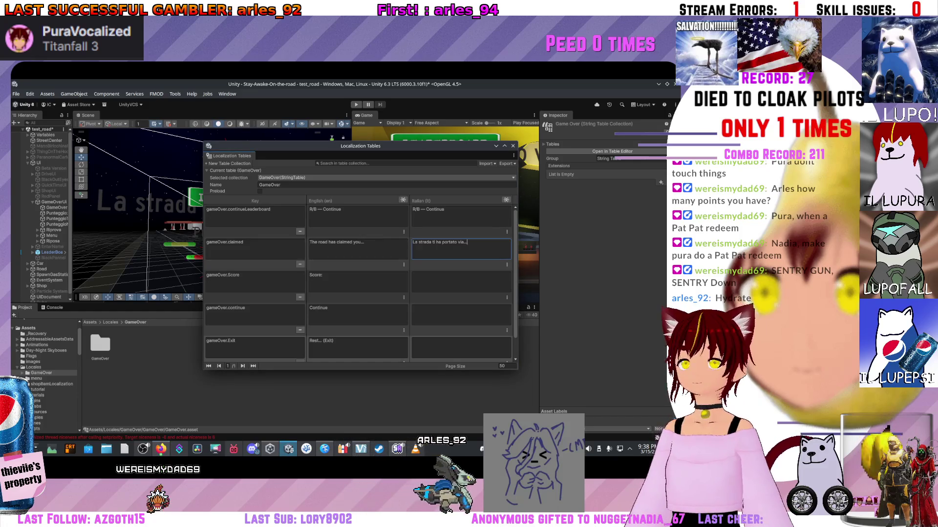
{"action": "key", "text": "Return"}
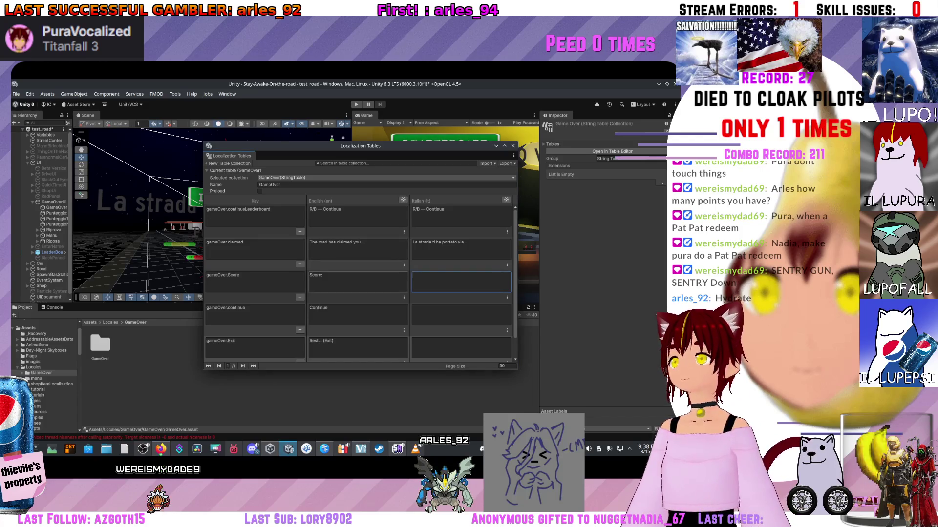
{"action": "type", "text": "Punteggio:"}
{"action": "key", "text": "Return"}
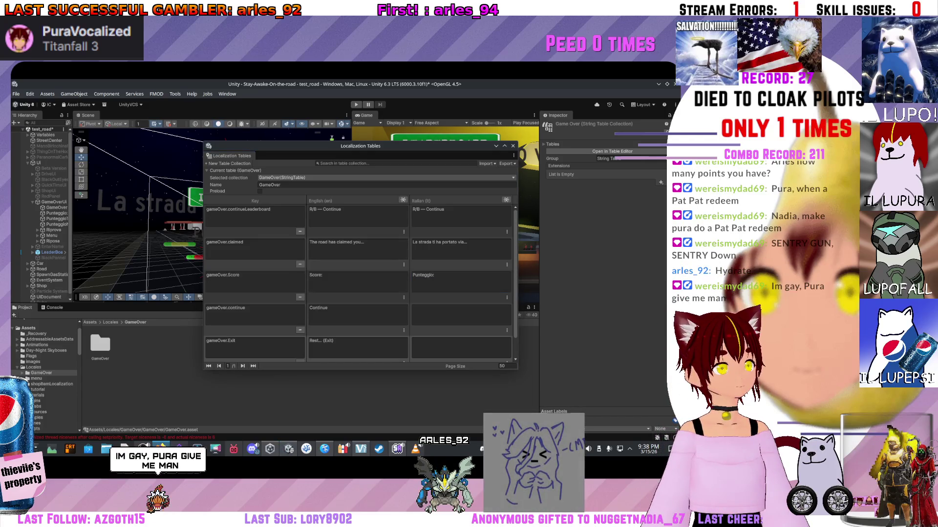
Step: Add Italian 'Riprova' and 'Riposati... (Esci)', then close the Localization Tables window
{"action": "left_click", "coordinate": [461, 315]}
{"action": "type", "text": "Riprova"}
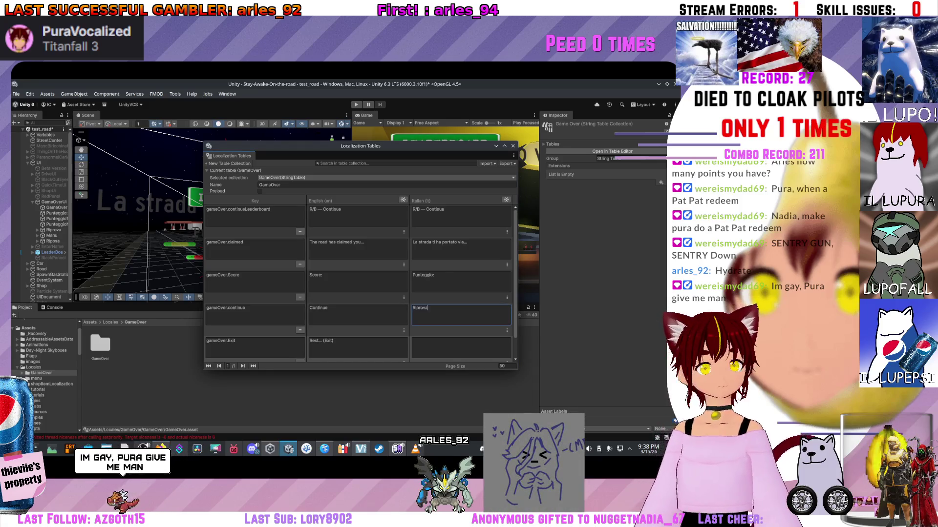
{"action": "key", "text": "Return"}
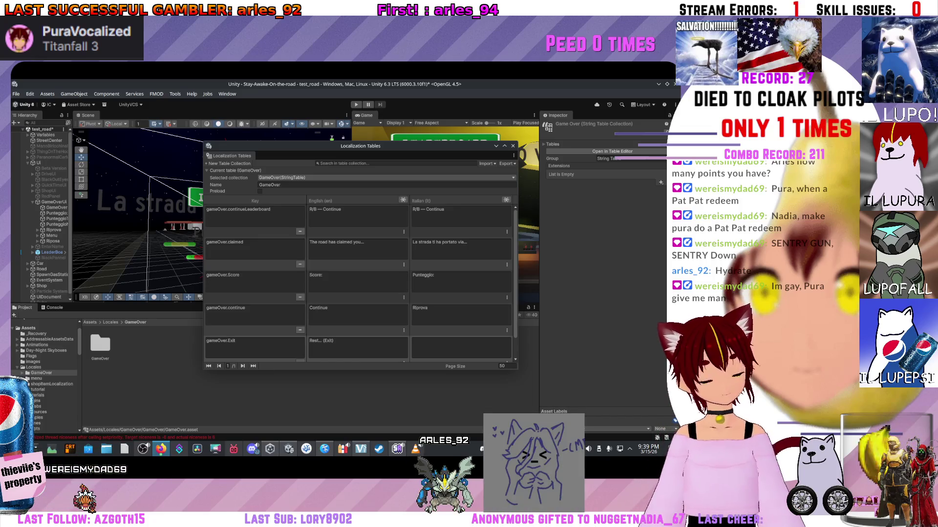
{"action": "type", "text": "Riposati... (Esci)"}
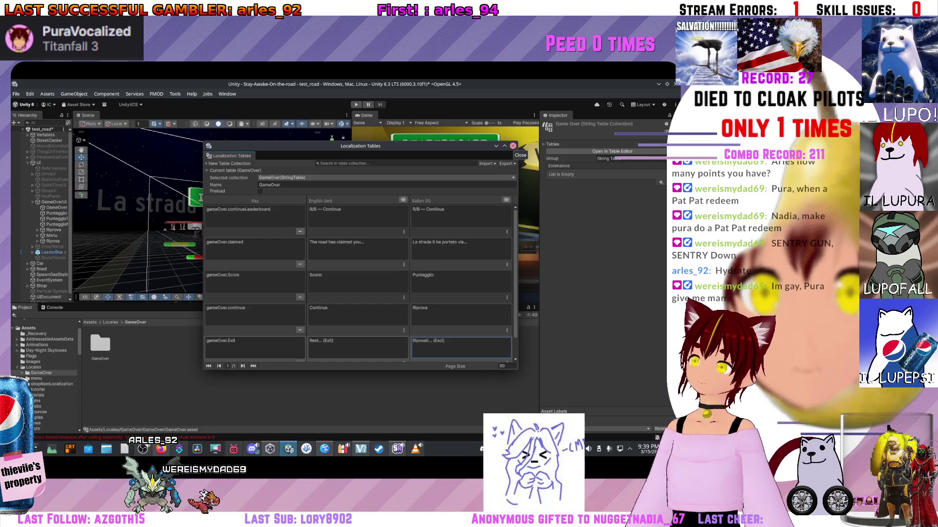
{"action": "left_click", "coordinate": [512, 145]}
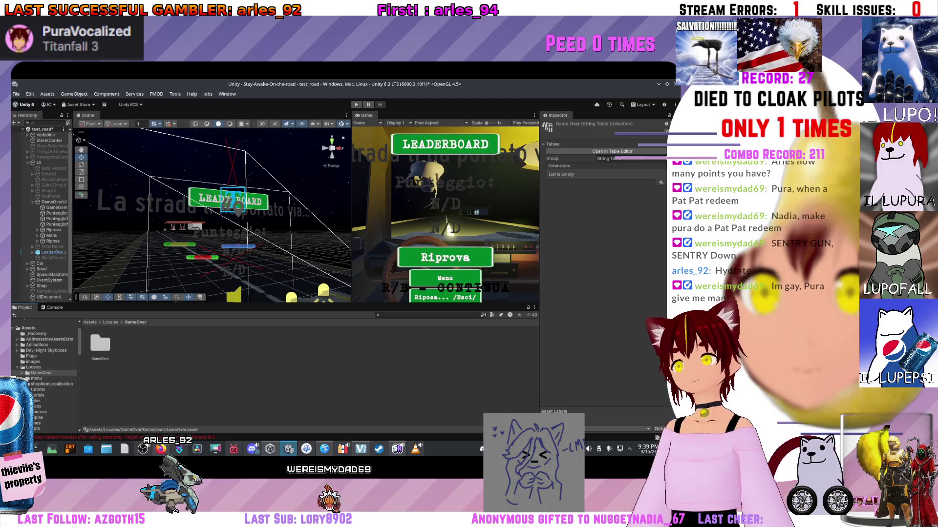
Step: Bind the Game Over title's Localize String Event to gameOver.claimed
{"action": "left_click", "coordinate": [234, 258]}
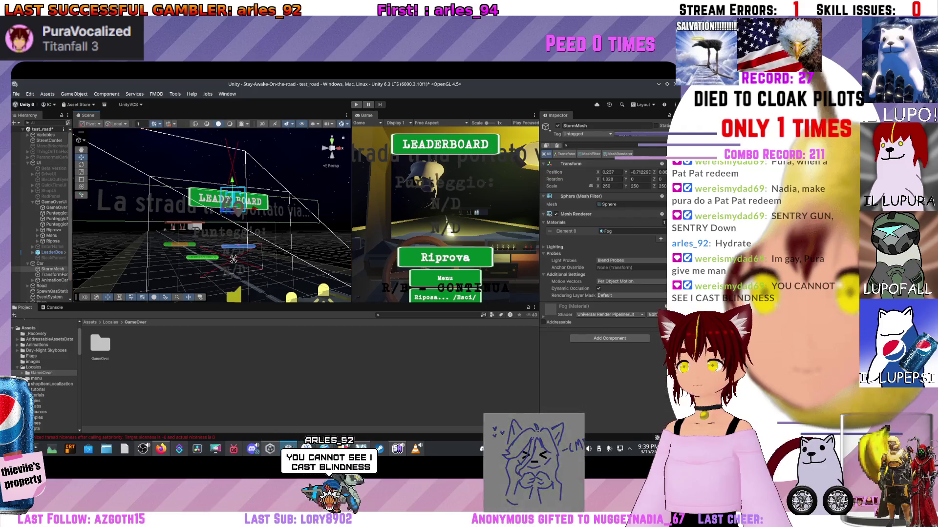
{"action": "scroll", "coordinate": [603, 244], "scroll_direction": "down", "scroll_amount": 5}
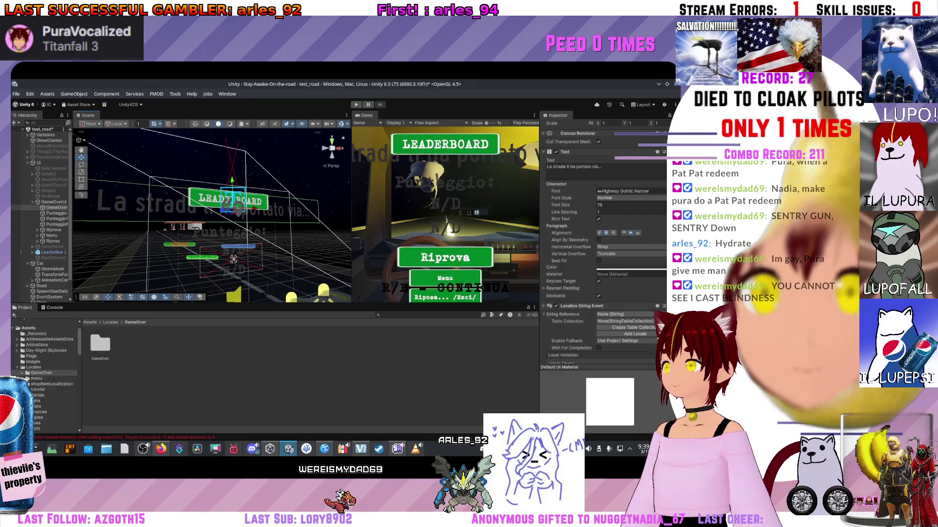
{"action": "left_click", "coordinate": [620, 314]}
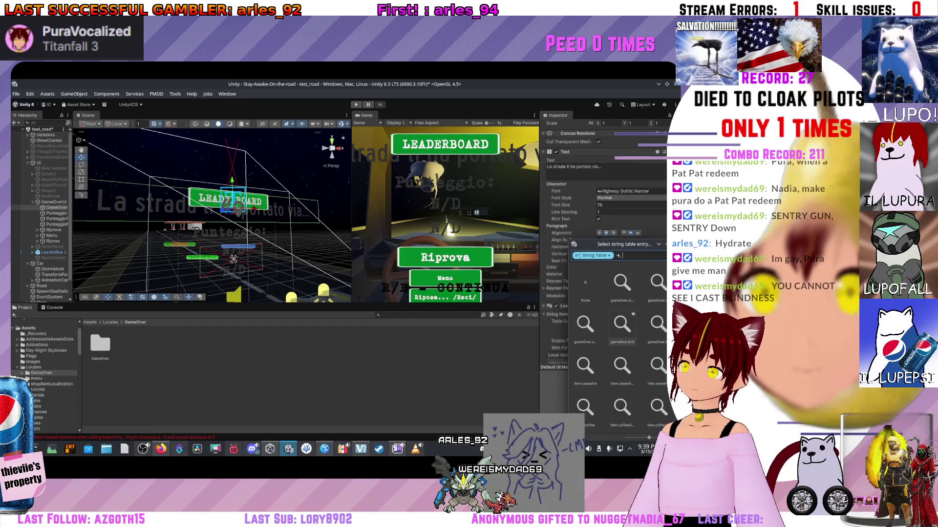
{"action": "type", "text": "claime"}
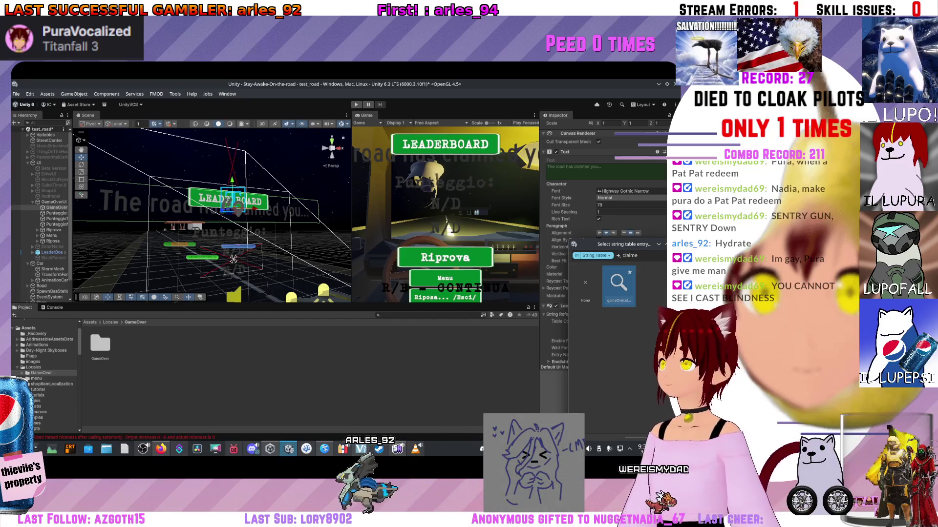
{"action": "double_click", "coordinate": [618, 283]}
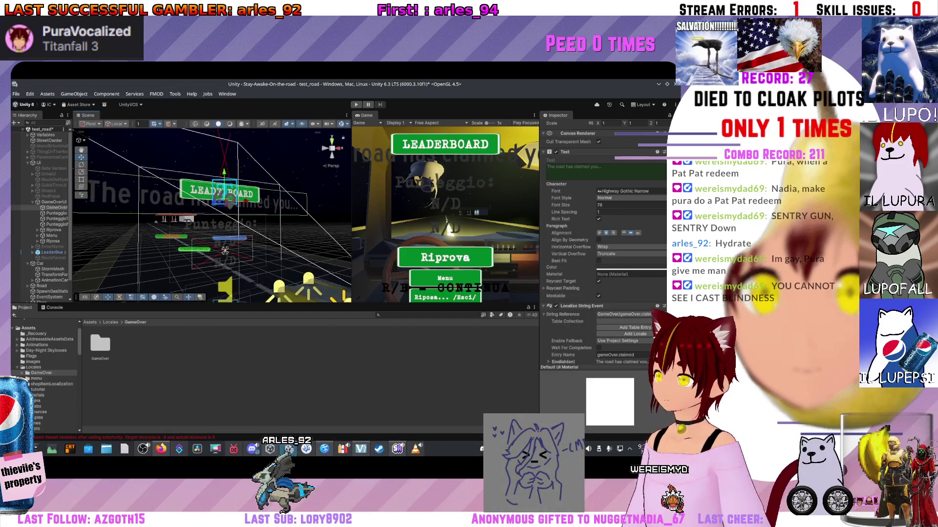
Step: Localize the Punteggio: score label's Text and bind it to gameOver.Score
{"action": "left_click", "coordinate": [230, 232]}
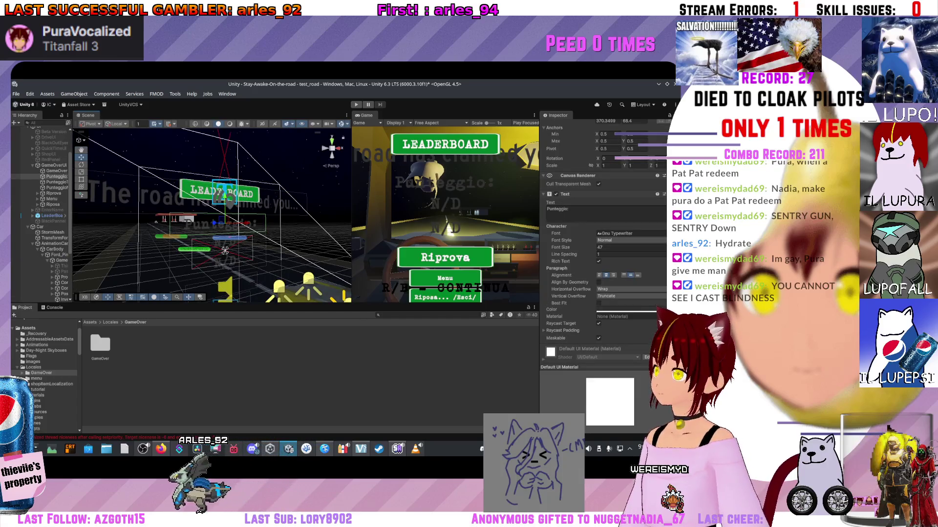
{"action": "right_click", "coordinate": [594, 195]}
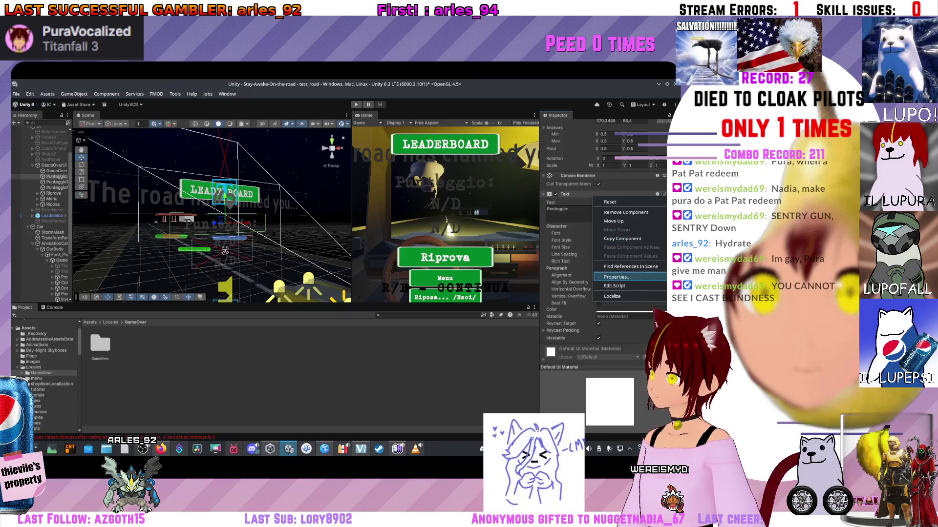
{"action": "left_click", "coordinate": [612, 297]}
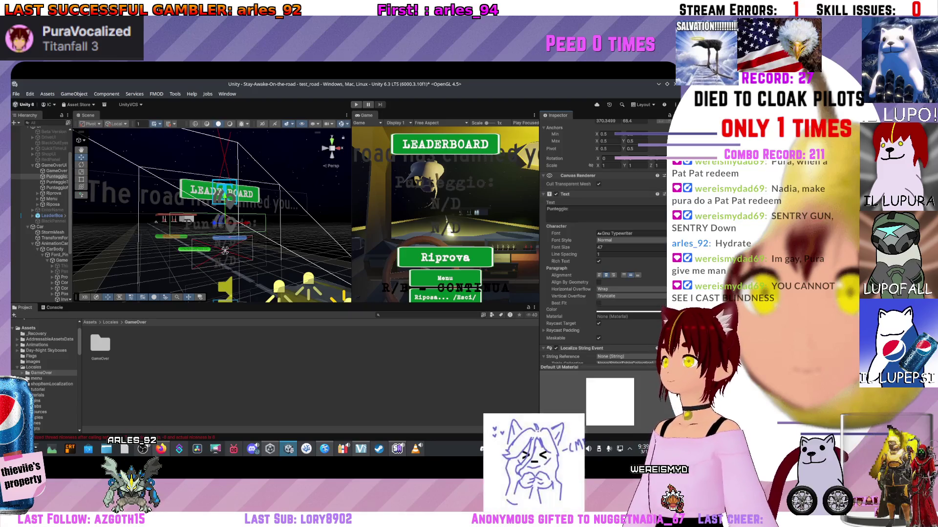
{"action": "scroll", "coordinate": [604, 244], "scroll_direction": "down", "scroll_amount": 2}
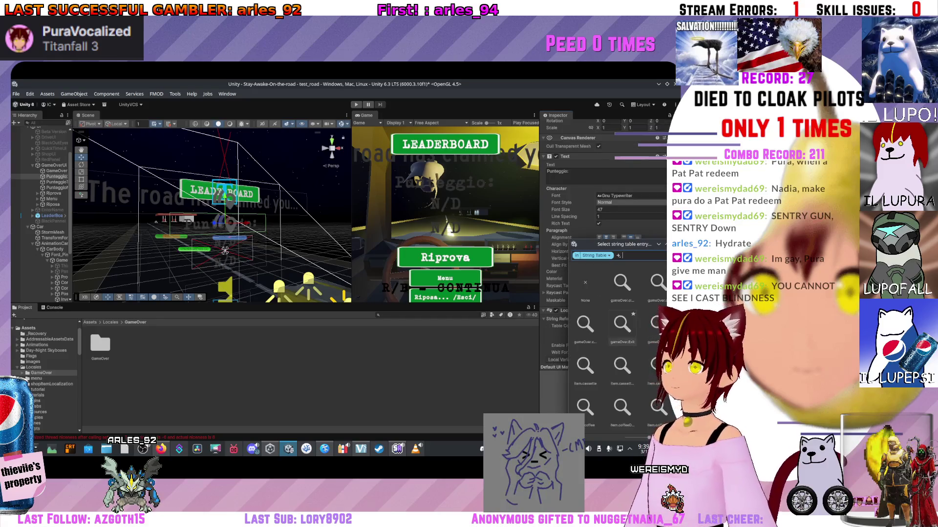
{"action": "type", "text": "points"}
{"action": "key", "text": "BackSpace"}
{"action": "key", "text": "BackSpace"}
{"action": "key", "text": "BackSpace"}
{"action": "type", "text": "unte"}
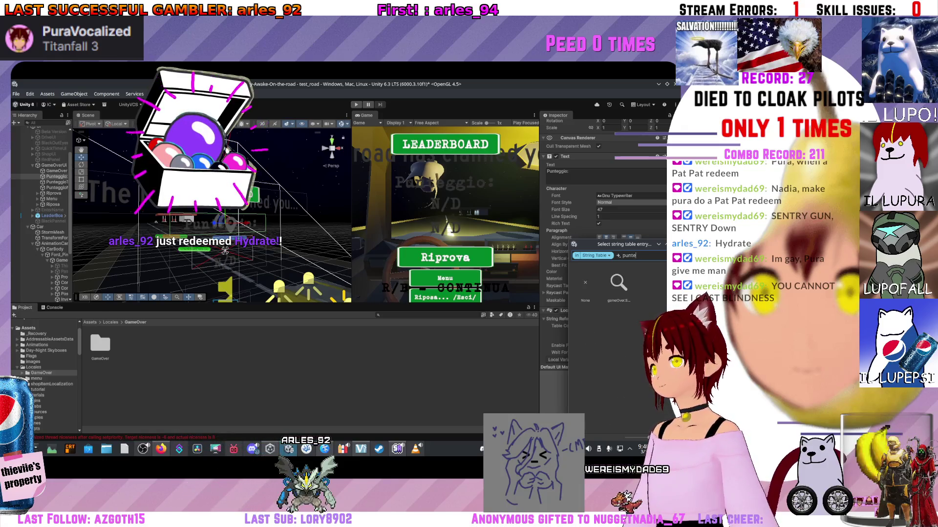
{"action": "key", "text": "Return"}
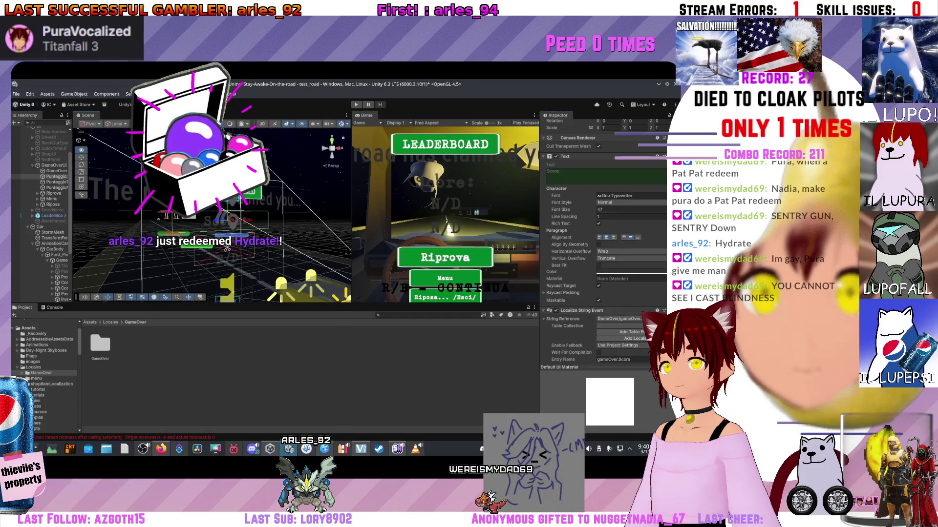
{"action": "left_click_drag", "start_coordinate": [226, 248], "coordinate": [262, 214]}
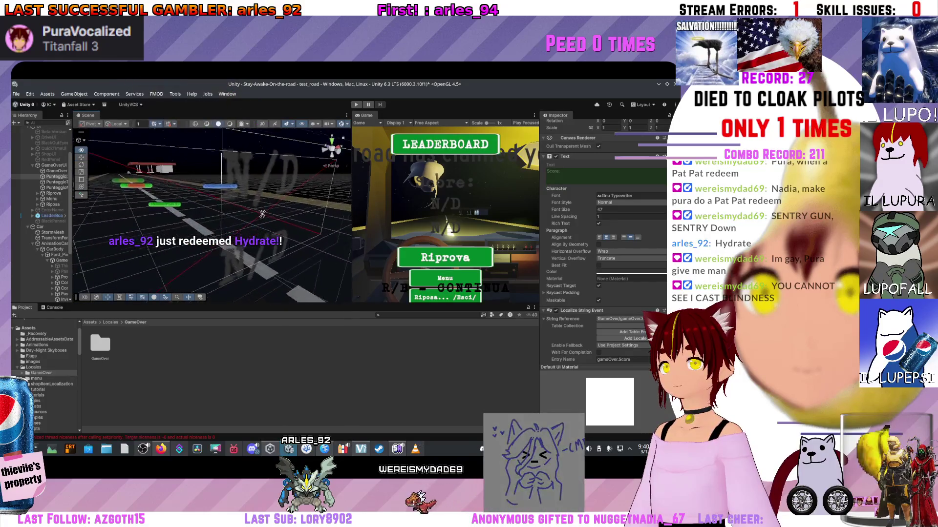
{"action": "left_click", "coordinate": [245, 213]}
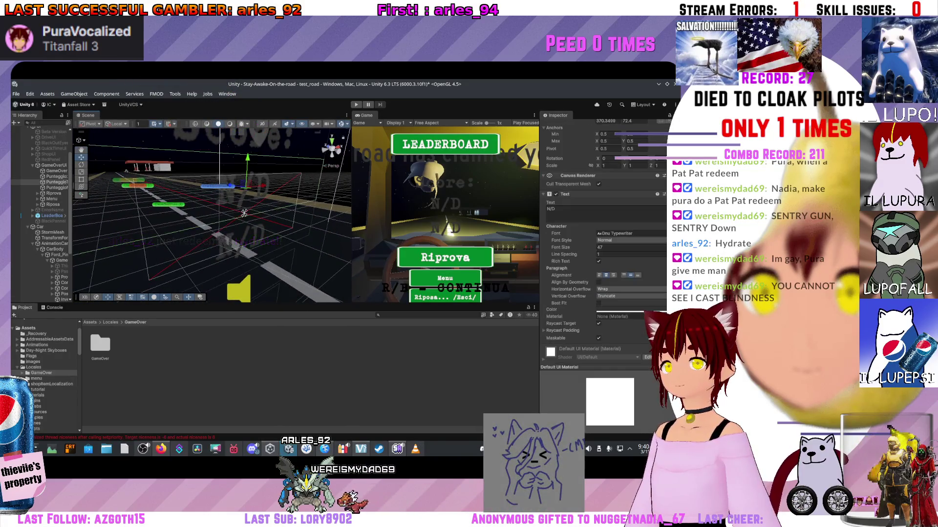
{"action": "left_click", "coordinate": [244, 212]}
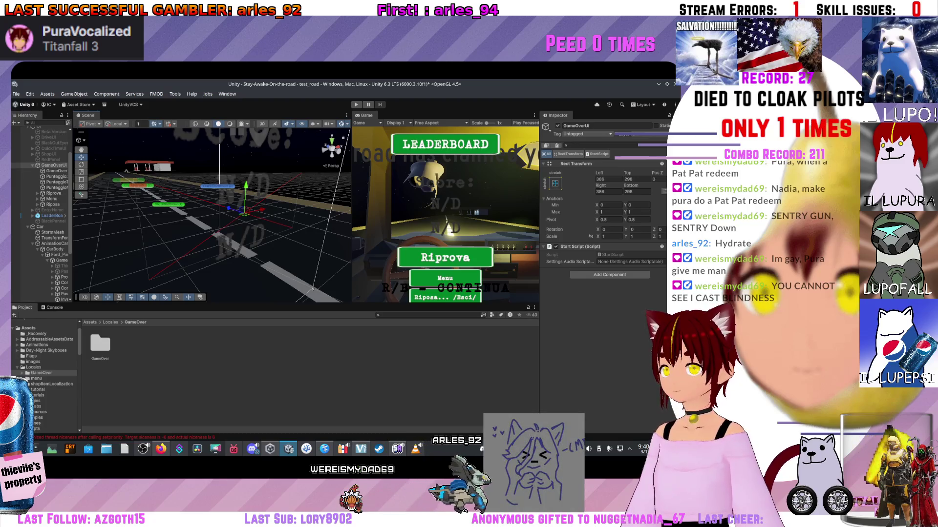
Step: Localize the Riprova button text and bind it to gameOver.continue instead of gameOver.Score
{"action": "key", "text": "f"}
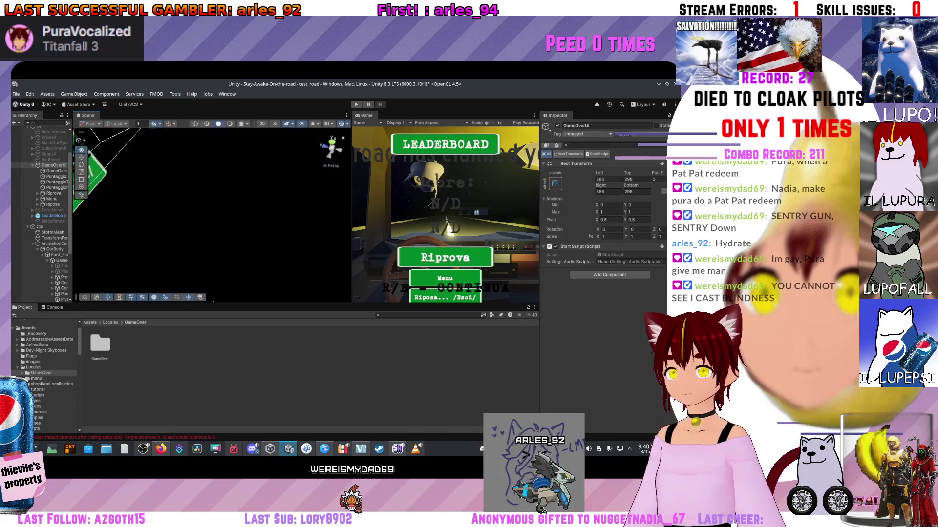
{"action": "left_click", "coordinate": [209, 215]}
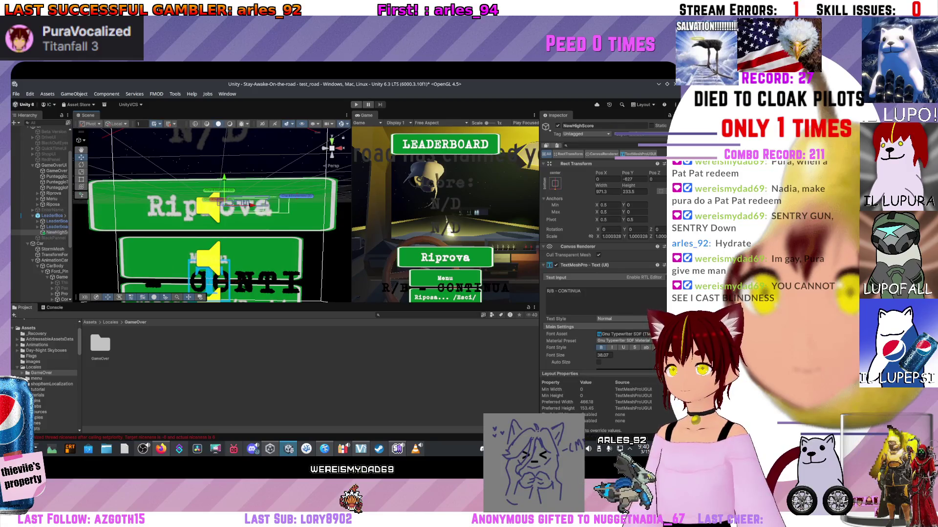
{"action": "left_click", "coordinate": [210, 207]}
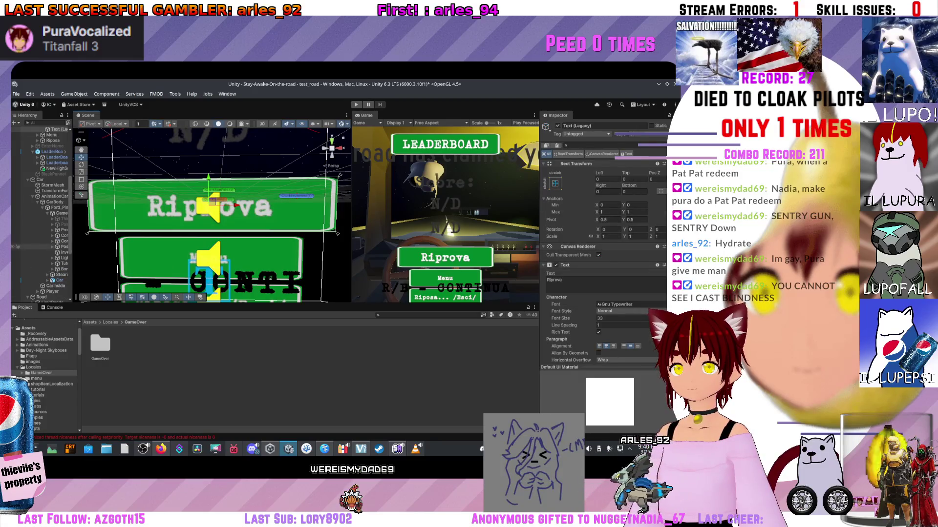
{"action": "scroll", "coordinate": [603, 244], "scroll_direction": "down", "scroll_amount": 2}
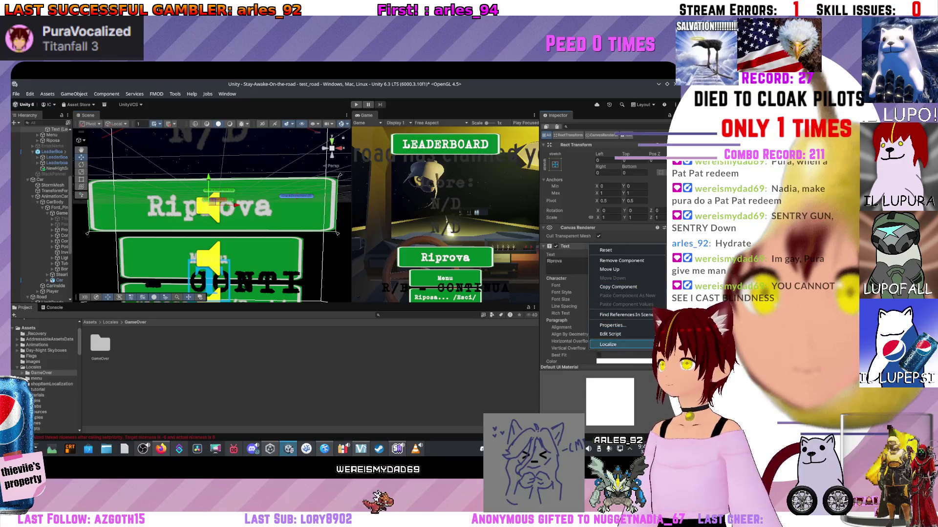
{"action": "left_click", "coordinate": [610, 344]}
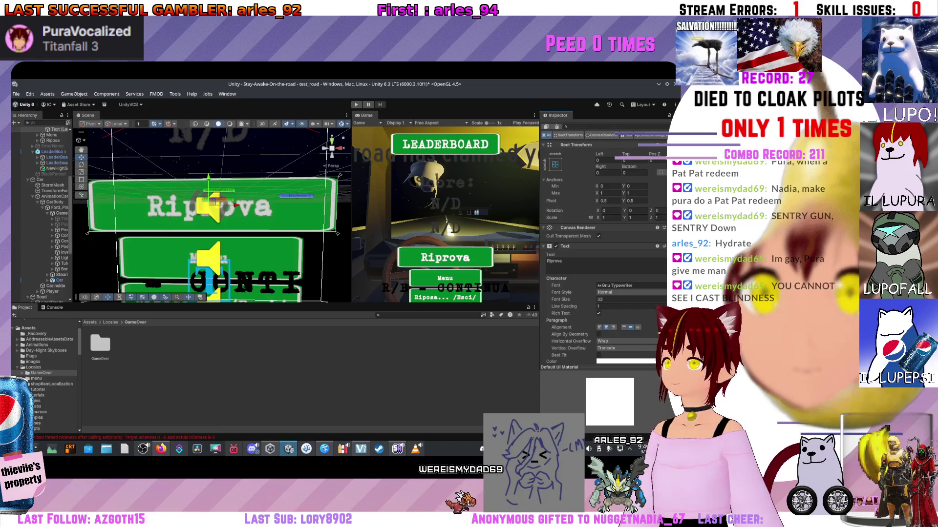
{"action": "scroll", "coordinate": [603, 245], "scroll_direction": "down", "scroll_amount": 10}
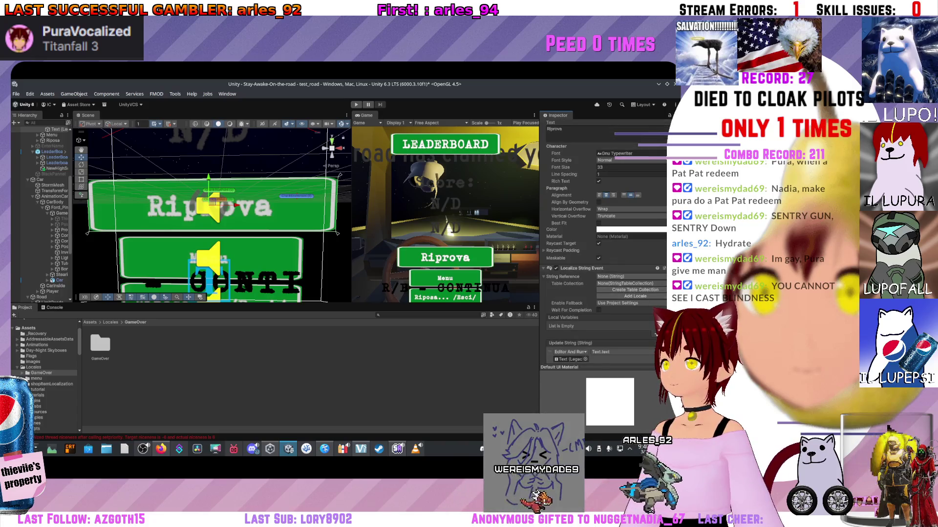
{"action": "left_click", "coordinate": [610, 277]}
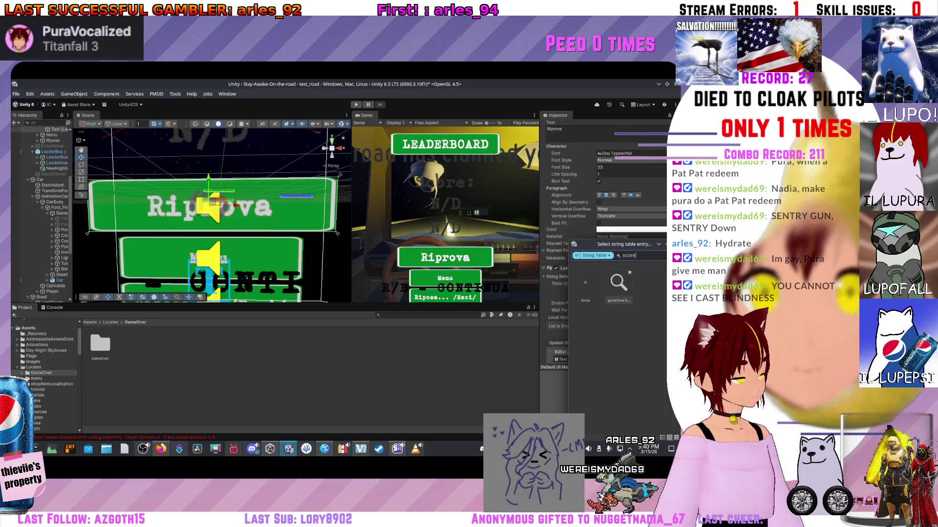
{"action": "left_click", "coordinate": [619, 286]}
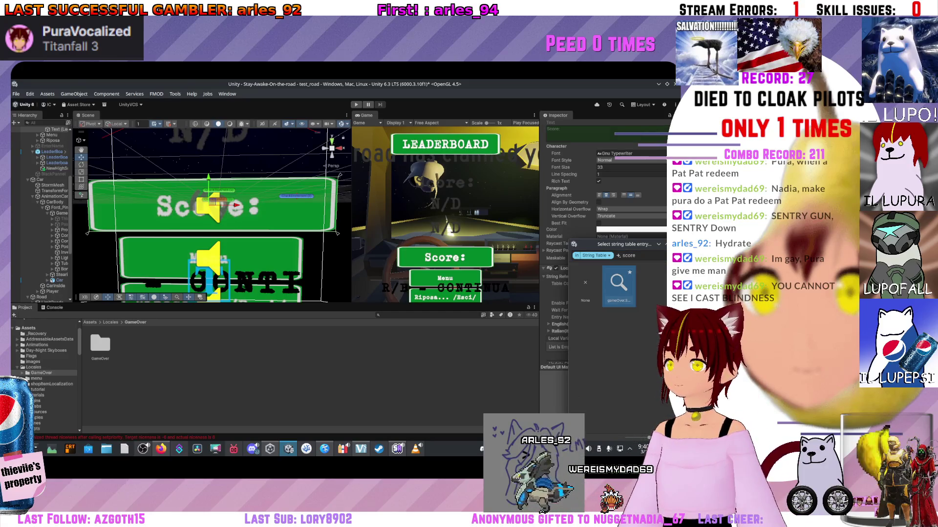
{"action": "key", "text": "ctrl+a"}
{"action": "type", "text": "re"}
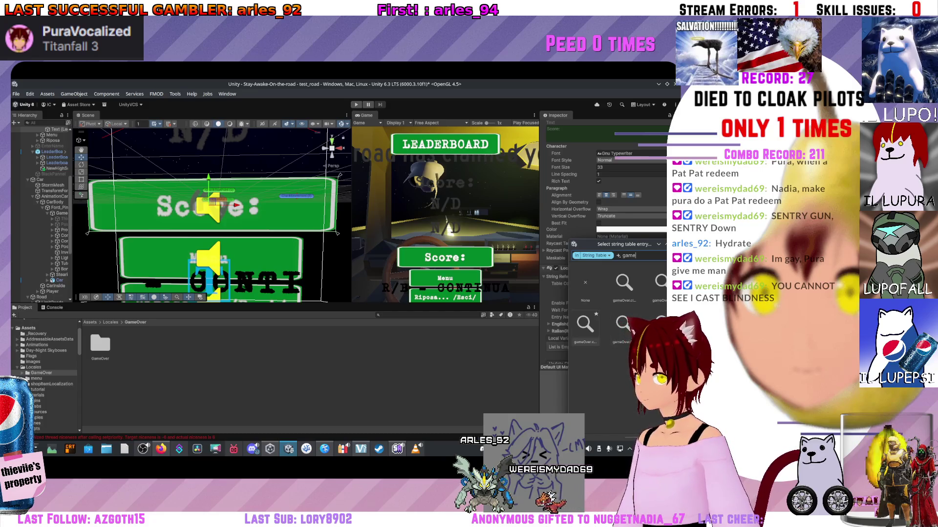
{"action": "left_click", "coordinate": [657, 284]}
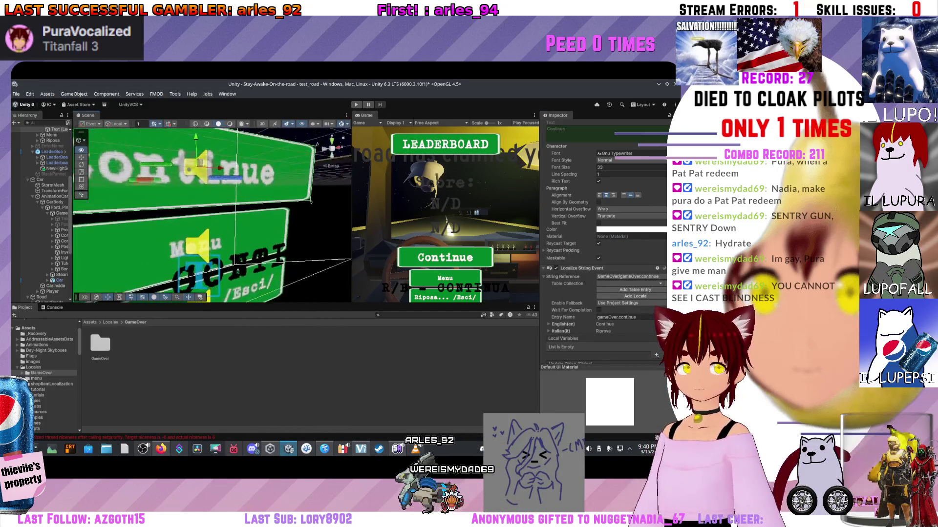
Step: Localize the Riposa text, bind it to gameOver.Exit, and select the Game Over string table collection
{"action": "left_click", "coordinate": [166, 239]}
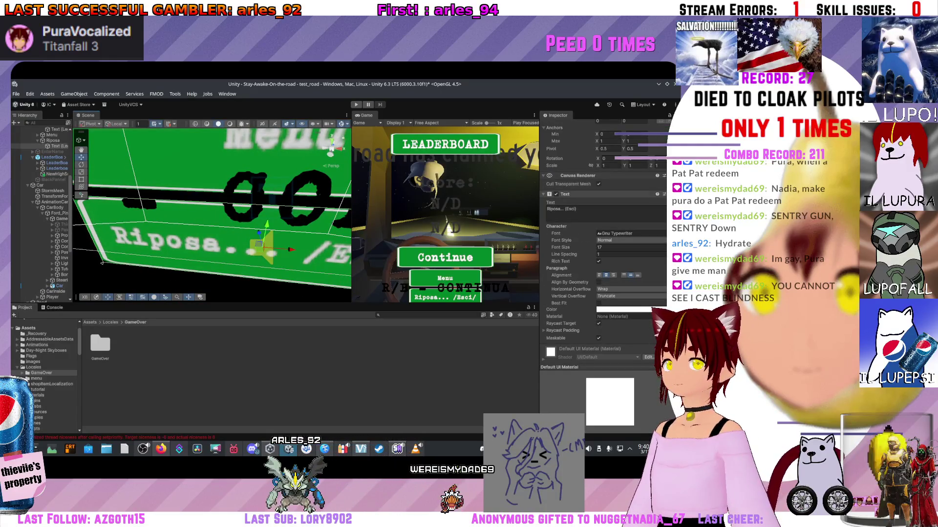
{"action": "right_click", "coordinate": [547, 194]}
{"action": "left_click", "coordinate": [552, 295]}
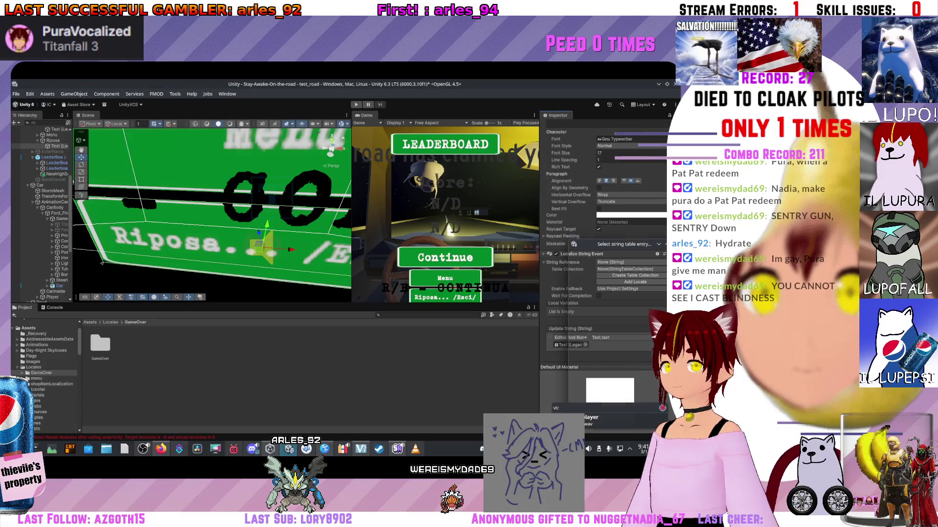
{"action": "left_click", "coordinate": [625, 244]}
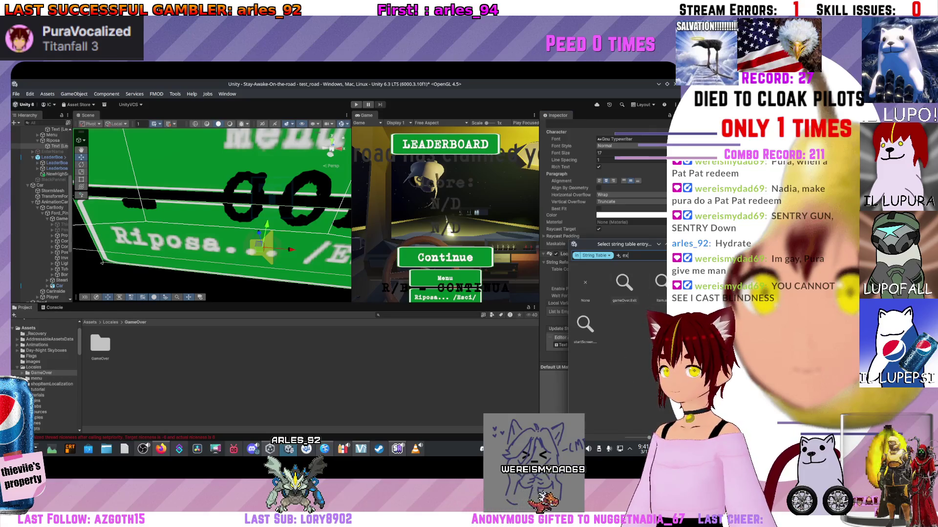
{"action": "left_click", "coordinate": [624, 285]}
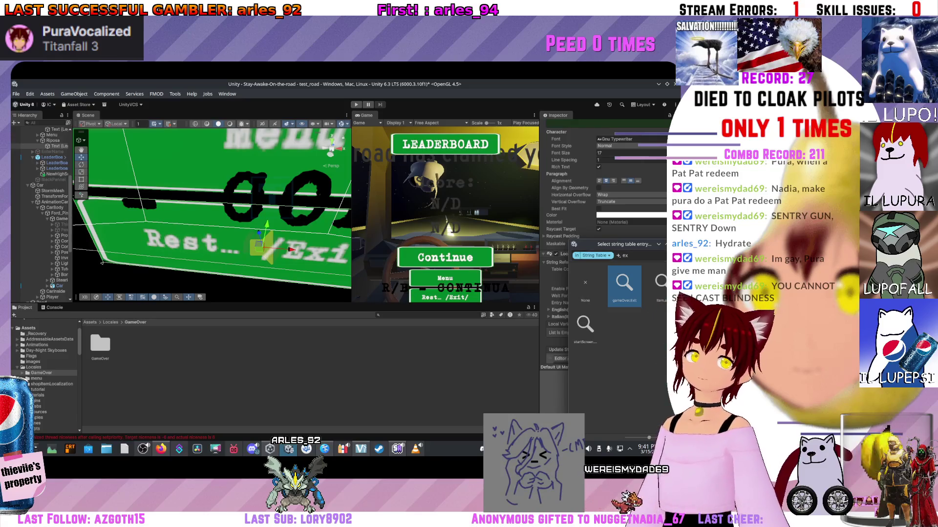
{"action": "key", "text": "Escape"}
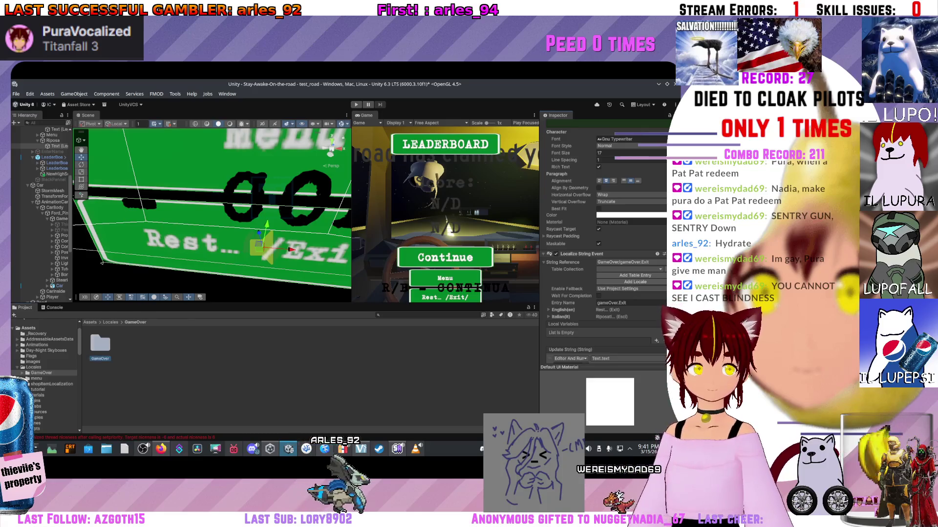
{"action": "double_click", "coordinate": [100, 345]}
{"action": "left_click", "coordinate": [100, 345]}
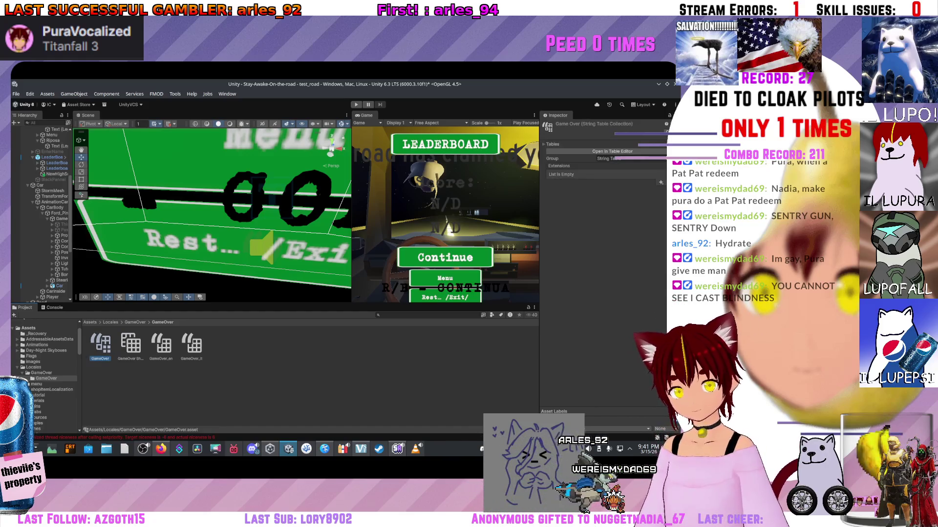
Step: Review the GameOver collection in the Table Editor, then inspect the Rest… /Exit/ text object
{"action": "left_click", "coordinate": [612, 151]}
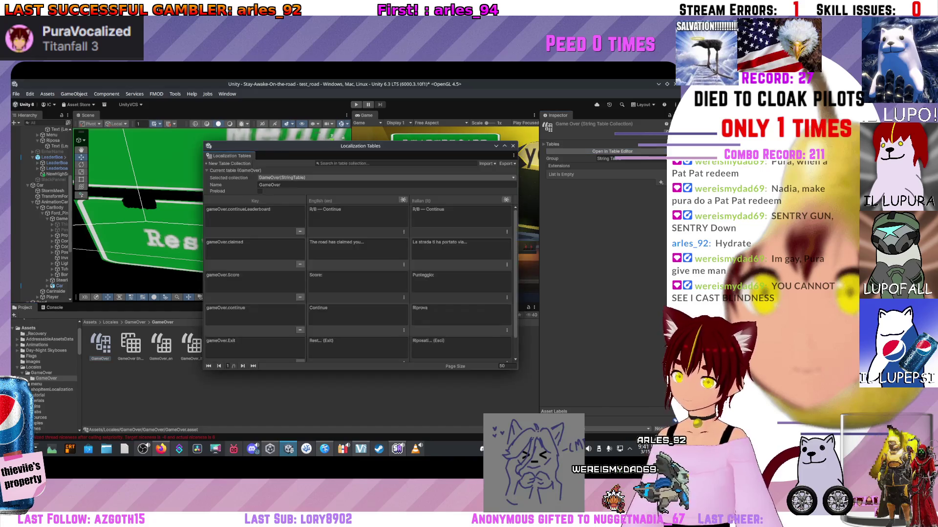
{"action": "scroll", "coordinate": [360, 285], "scroll_direction": "down", "scroll_amount": 1}
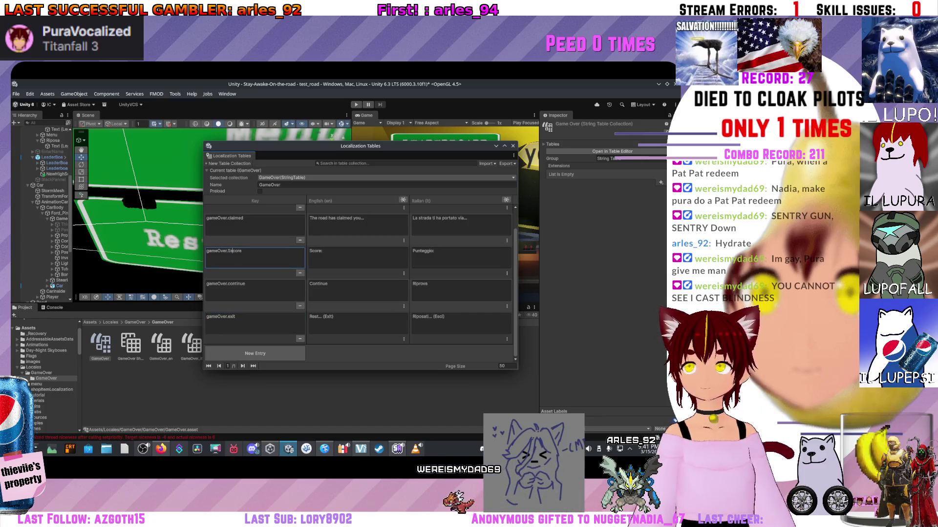
{"action": "scroll", "coordinate": [228, 250], "scroll_direction": "up", "scroll_amount": 1}
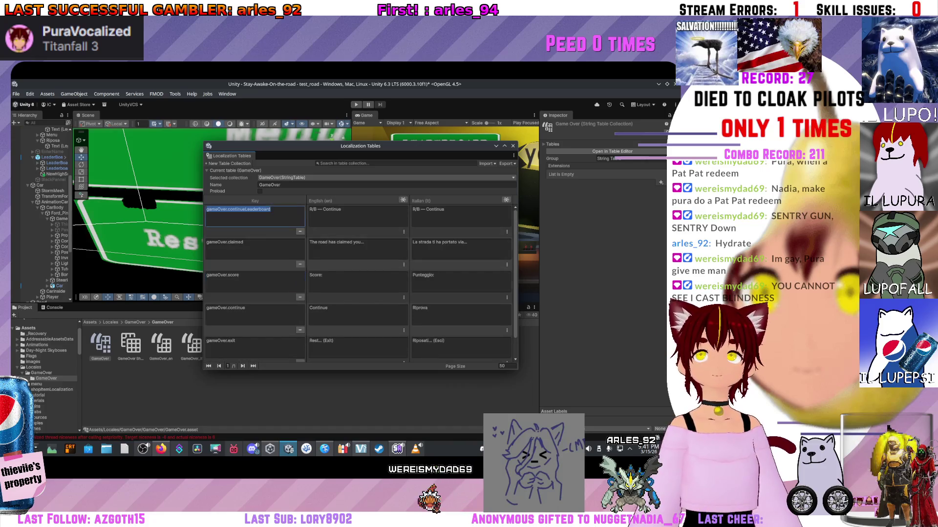
{"action": "scroll", "coordinate": [254, 283], "scroll_direction": "down", "scroll_amount": 1}
{"action": "left_click", "coordinate": [512, 145]}
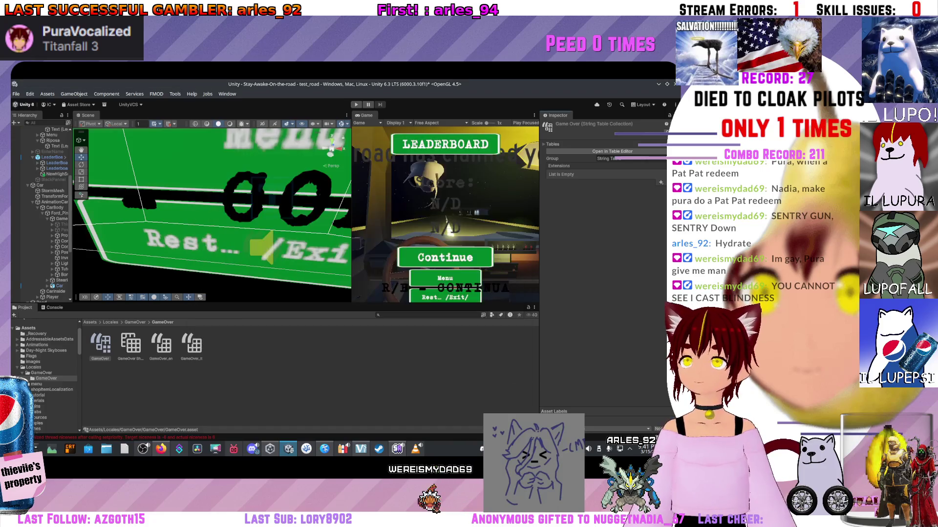
{"action": "left_click", "coordinate": [101, 263]}
{"action": "scroll", "coordinate": [603, 244], "scroll_direction": "down", "scroll_amount": 10}
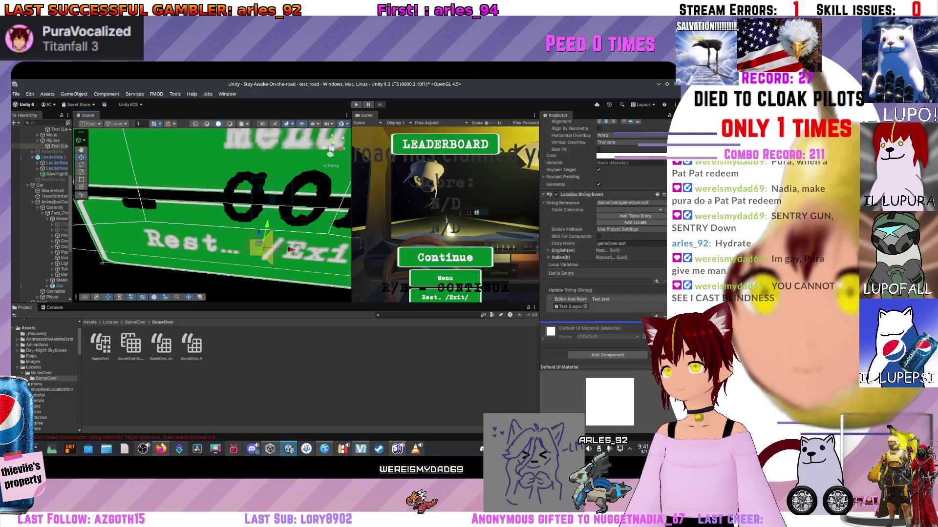
{"action": "scroll", "coordinate": [603, 234], "scroll_direction": "up", "scroll_amount": 3}
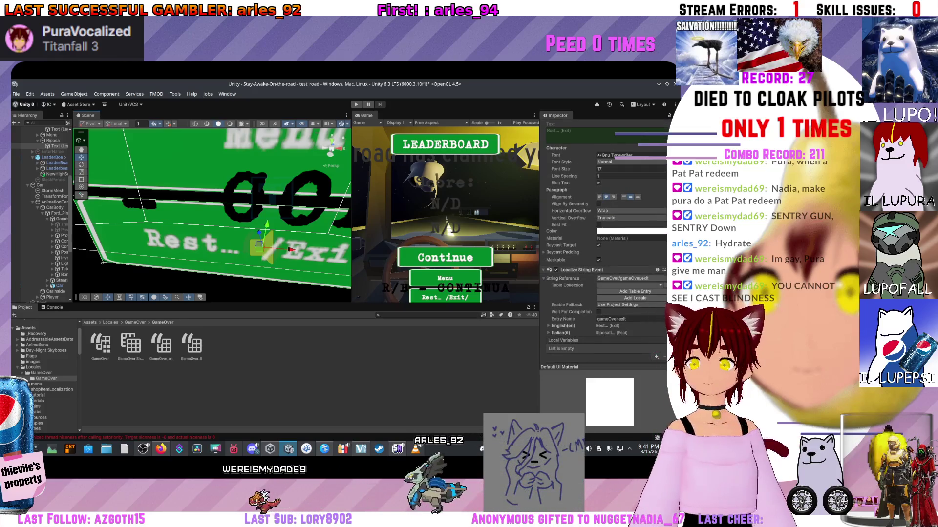
{"action": "scroll", "coordinate": [603, 234], "scroll_direction": "down", "scroll_amount": 3}
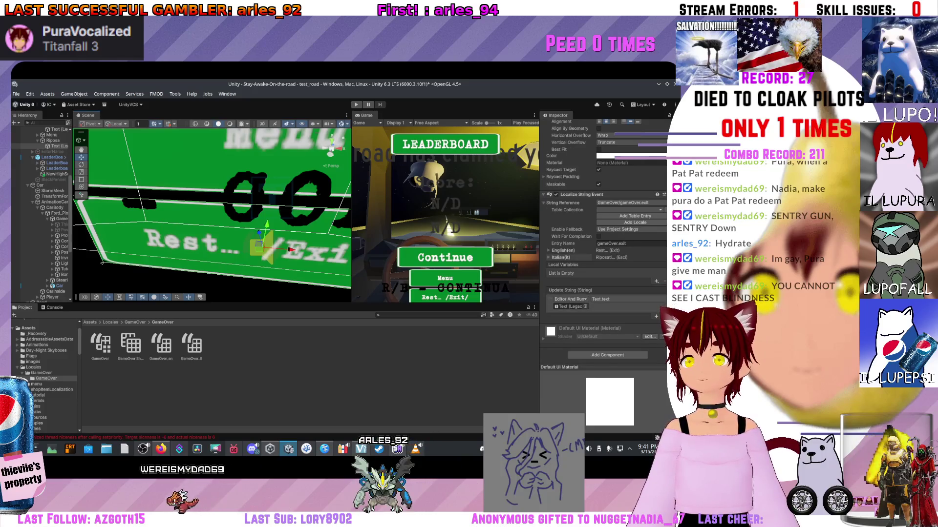
{"action": "scroll", "coordinate": [211, 215], "scroll_direction": "down", "scroll_amount": 10}
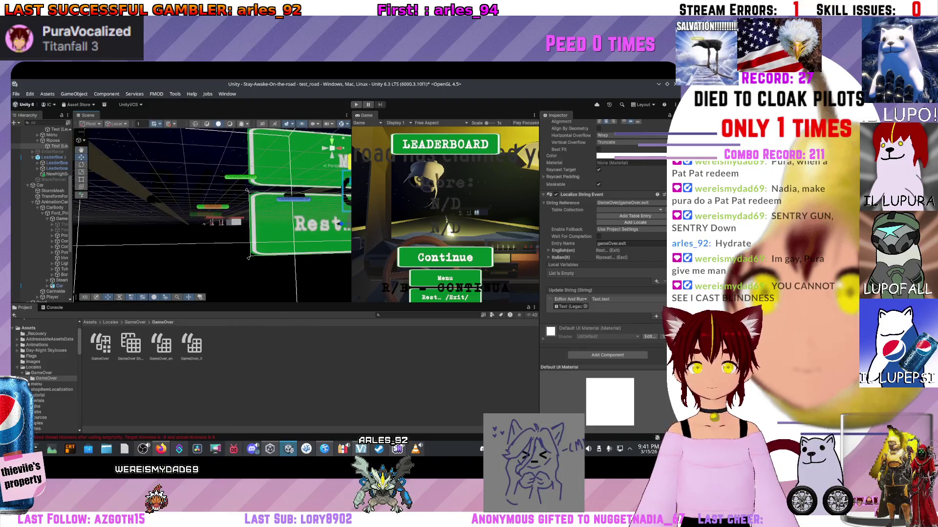
Step: Localize the NewHighScore TextMeshPro text and bind it to gameOver.continueLeaderboard
{"action": "left_click", "coordinate": [57, 247]}
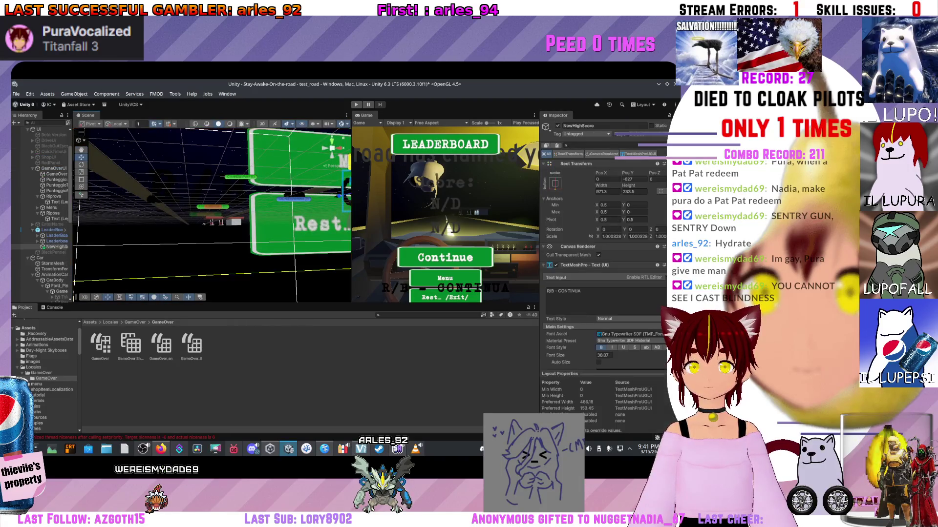
{"action": "key", "text": "f"}
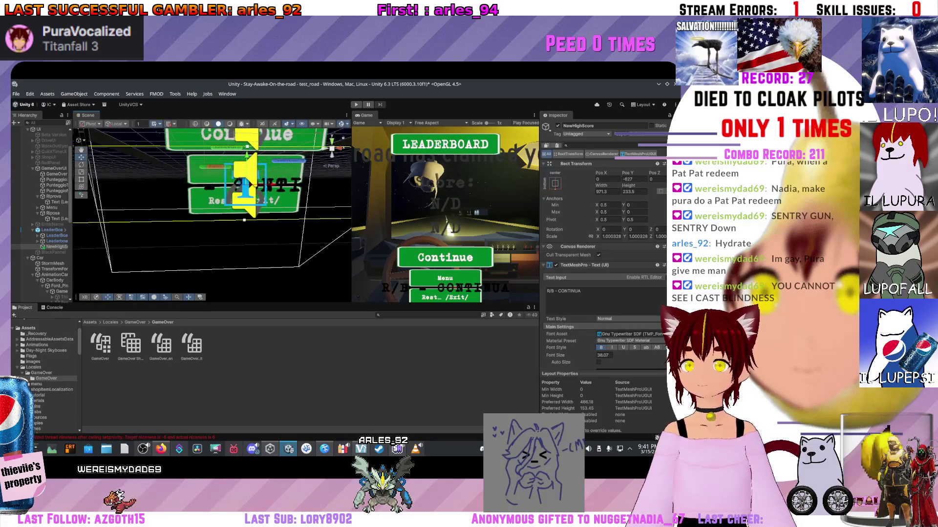
{"action": "scroll", "coordinate": [593, 237], "scroll_direction": "down", "scroll_amount": 3}
{"action": "right_click", "coordinate": [592, 237]}
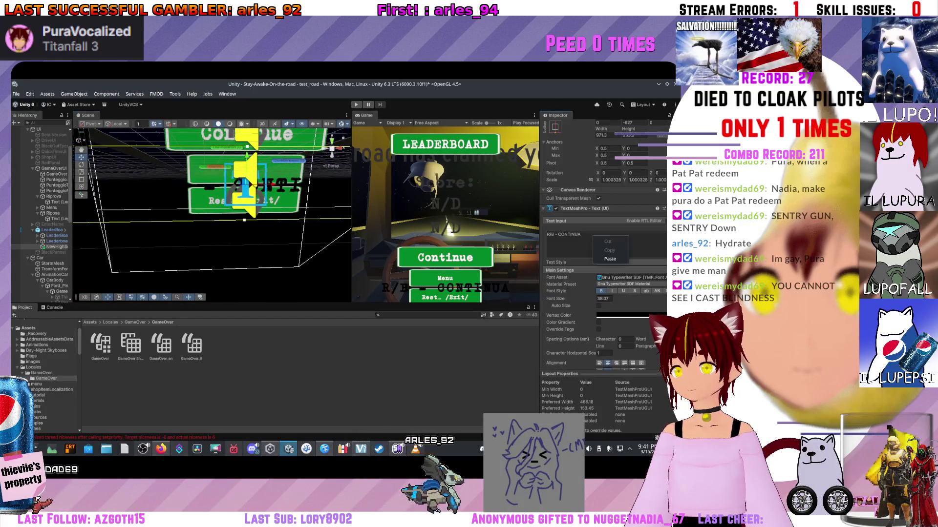
{"action": "right_click", "coordinate": [546, 208]}
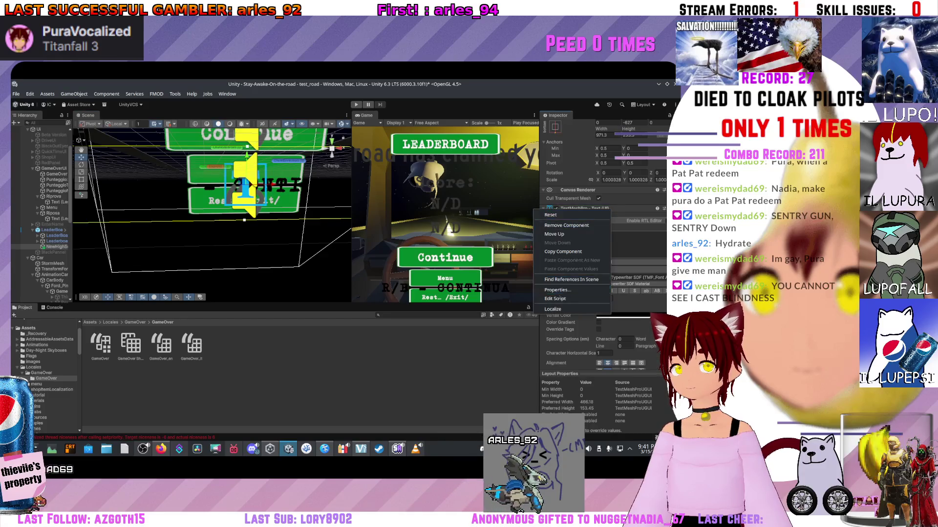
{"action": "key", "text": "Escape"}
{"action": "scroll", "coordinate": [604, 220], "scroll_direction": "down", "scroll_amount": 3}
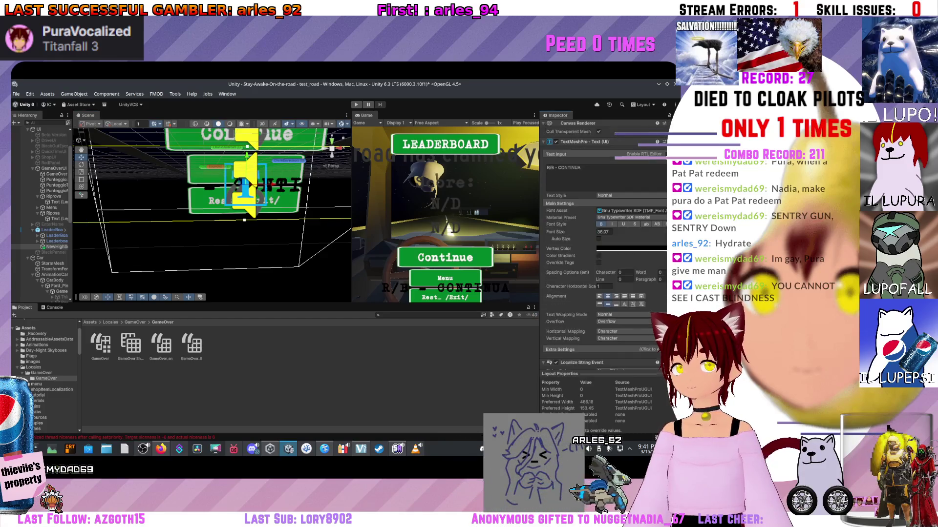
{"action": "scroll", "coordinate": [603, 235], "scroll_direction": "down", "scroll_amount": 3}
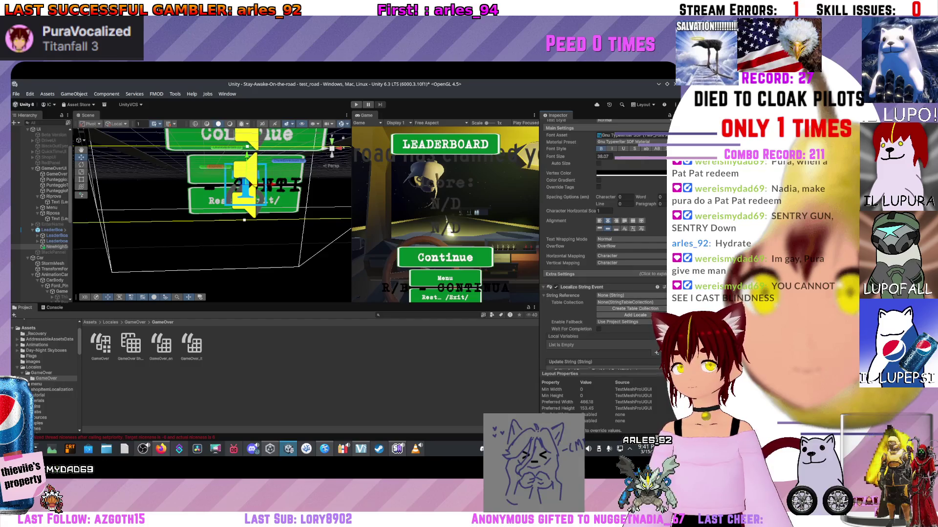
{"action": "left_click", "coordinate": [625, 295]}
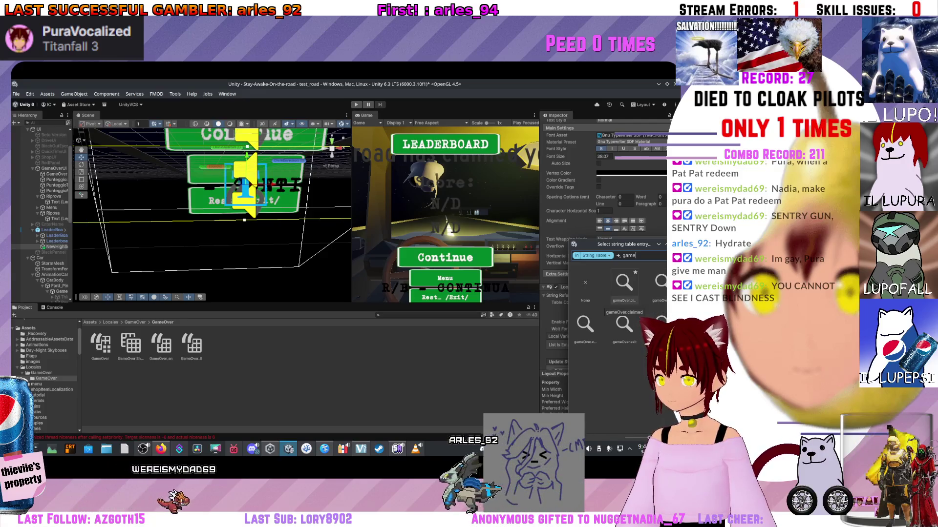
{"action": "type", "text": "game"}
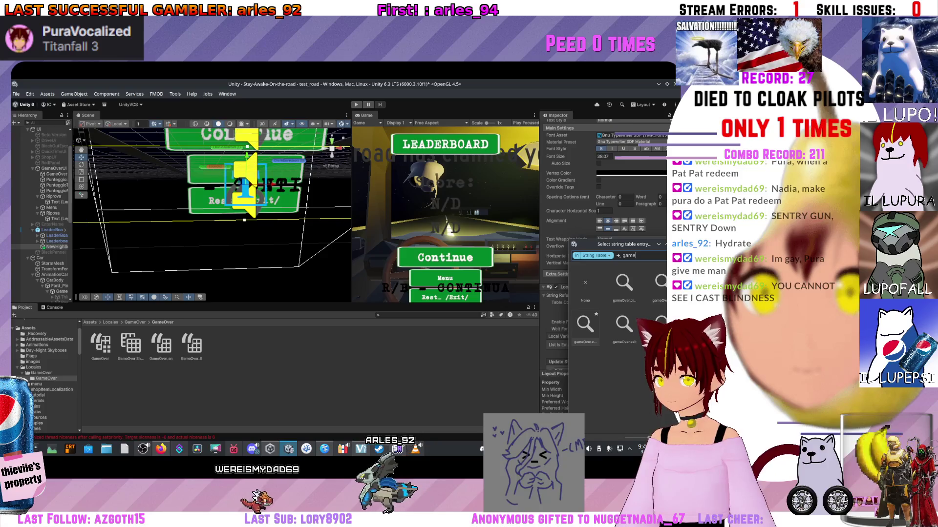
{"action": "left_click", "coordinate": [585, 325]}
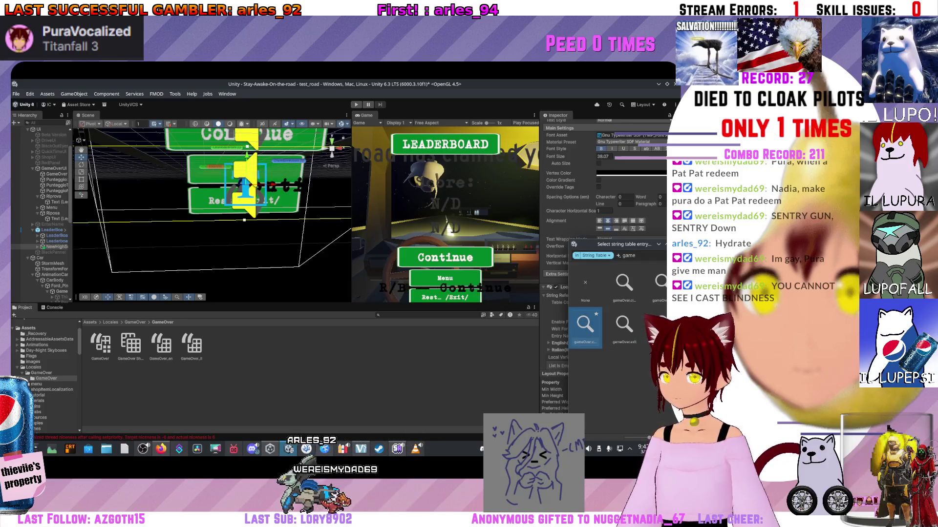
{"action": "key", "text": "Escape"}
{"action": "left_click_drag", "start_coordinate": [210, 215], "coordinate": [200, 224]}
{"action": "key", "text": "f"}
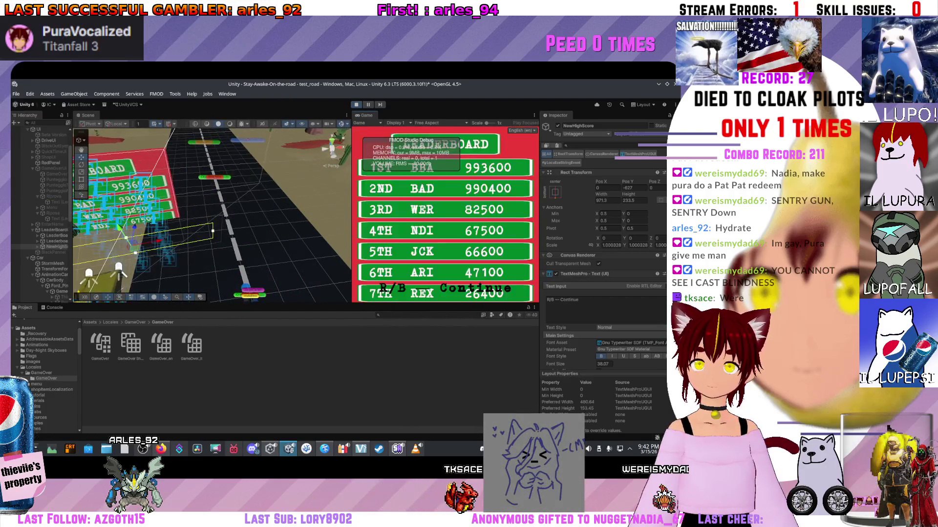
Step: Enlarge the Game view, continue to the Game Over screen and switch it to English
{"action": "left_click_drag", "start_coordinate": [273, 305], "coordinate": [273, 385]}
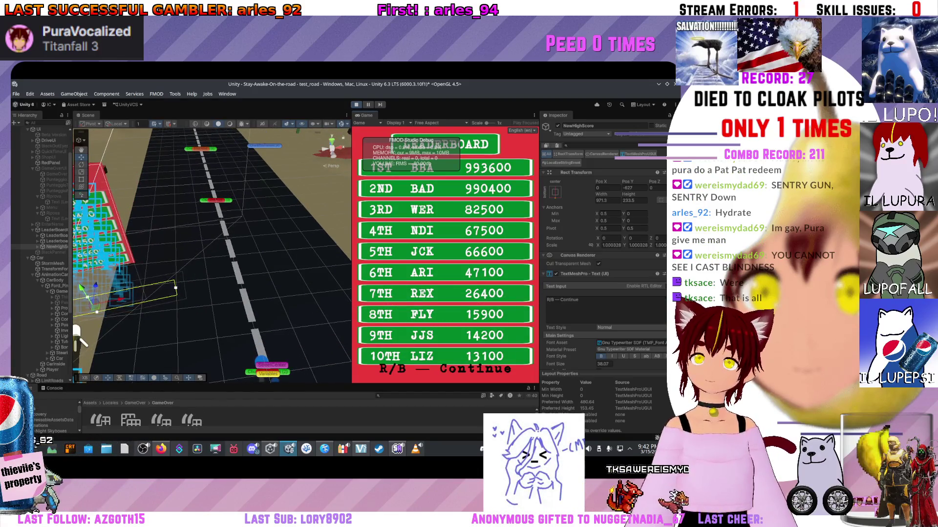
{"action": "left_click_drag", "start_coordinate": [351, 244], "coordinate": [167, 244]}
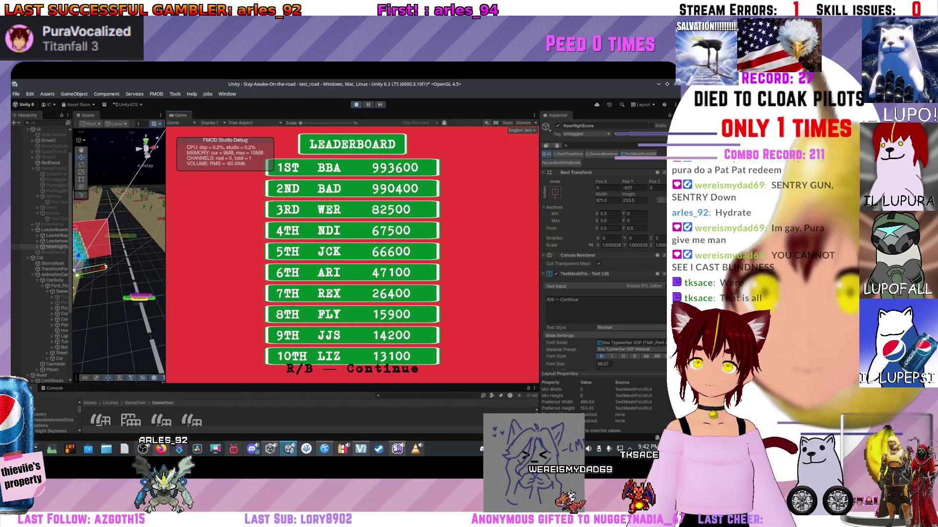
{"action": "key", "text": "r"}
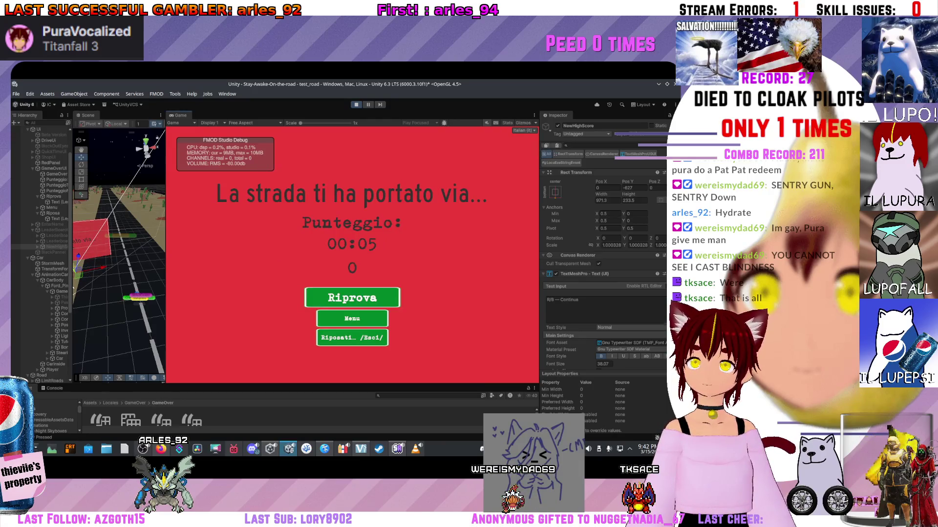
{"action": "key", "text": "l"}
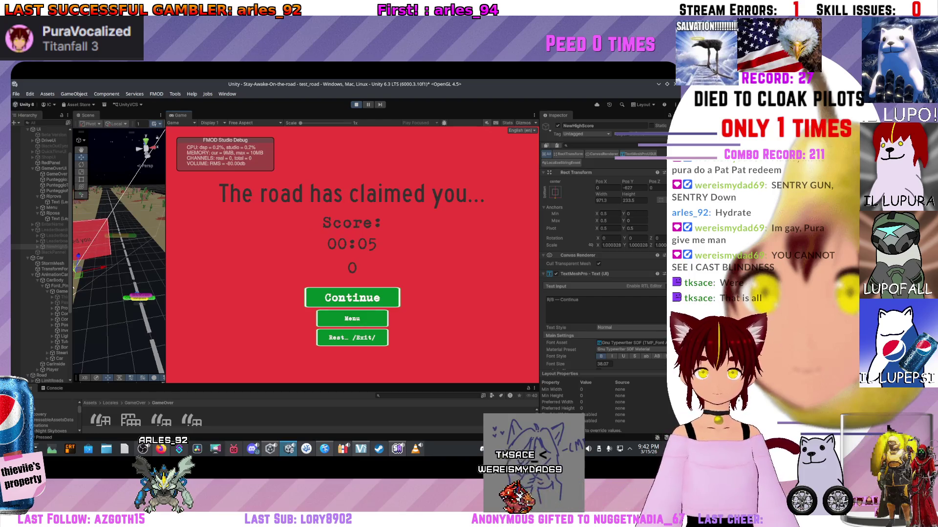
Step: Return to the Italian main menu, toggle its language, stop Play mode and go to StartScript.cs
{"action": "key", "text": "Down"}
{"action": "key", "text": "Return"}
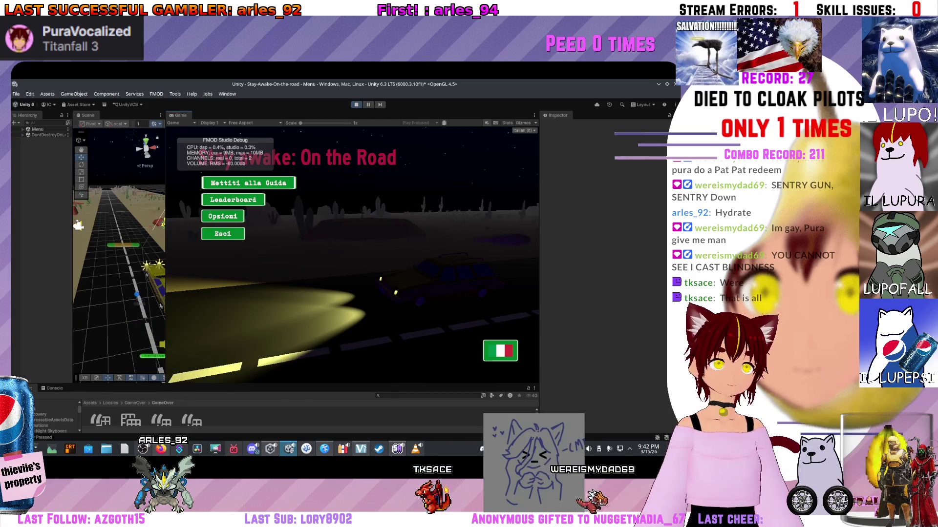
{"action": "key", "text": "l"}
{"action": "key", "text": "l"}
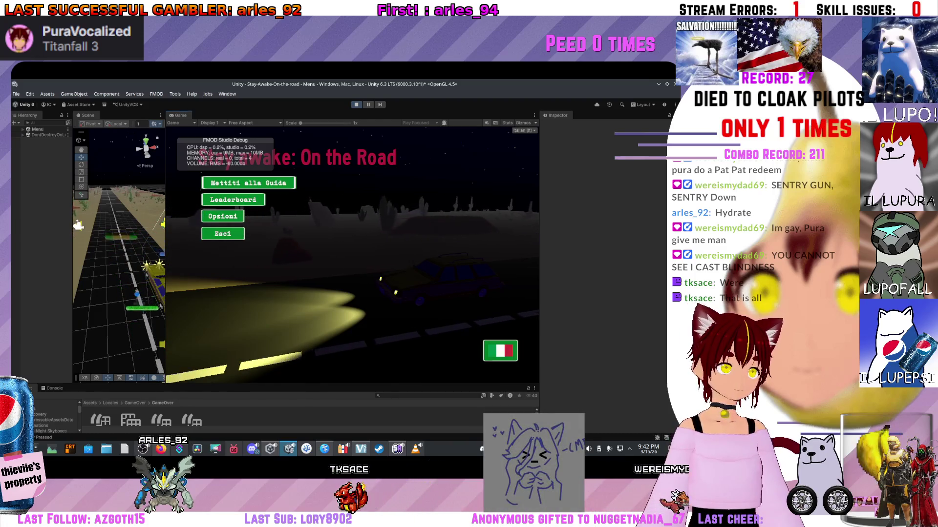
{"action": "key", "text": "ctrl+p"}
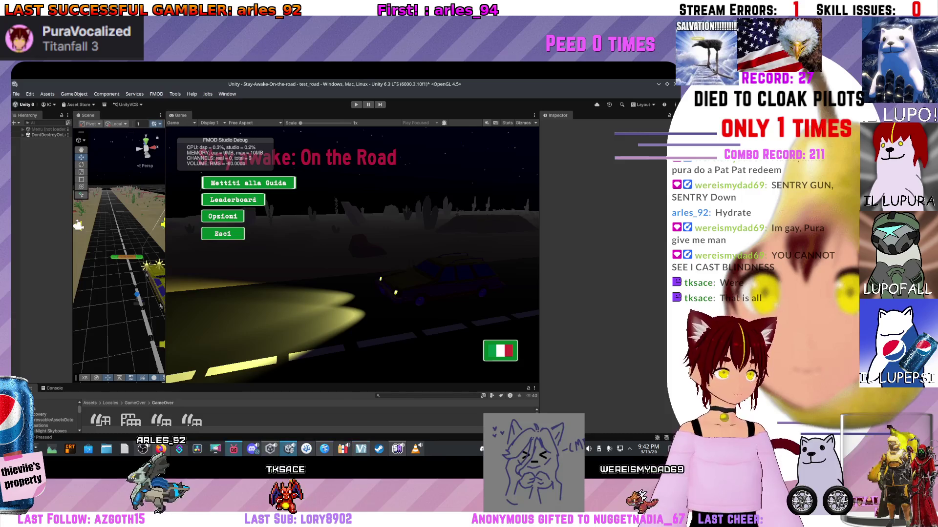
{"action": "key", "text": "alt+Tab"}
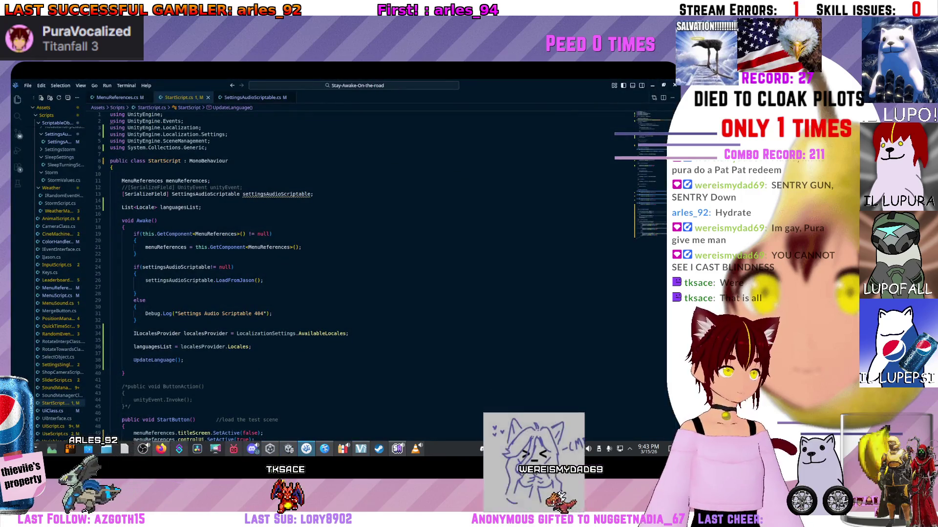
Step: Bring up the Kate to-do list and delete the finished 'Finire la localizzazione' line
{"action": "key", "text": "alt+Tab"}
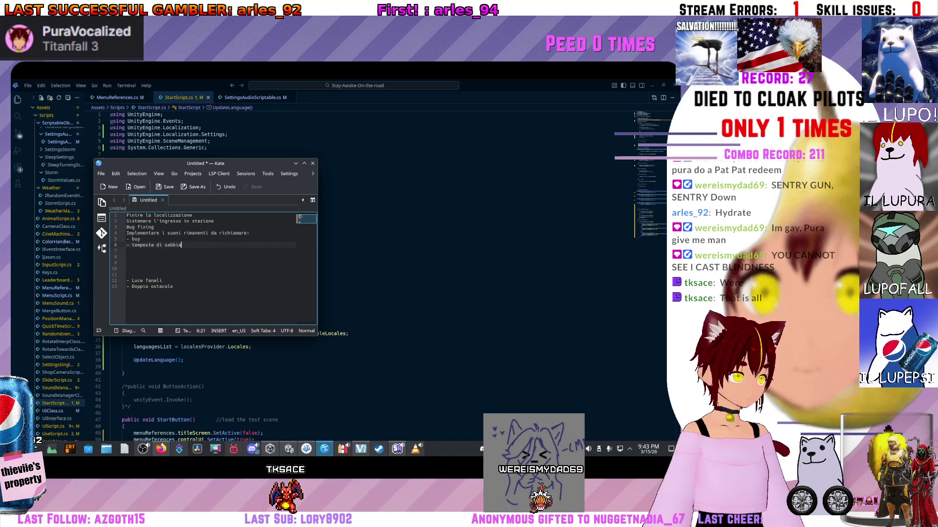
{"action": "key", "text": "BackSpace"}
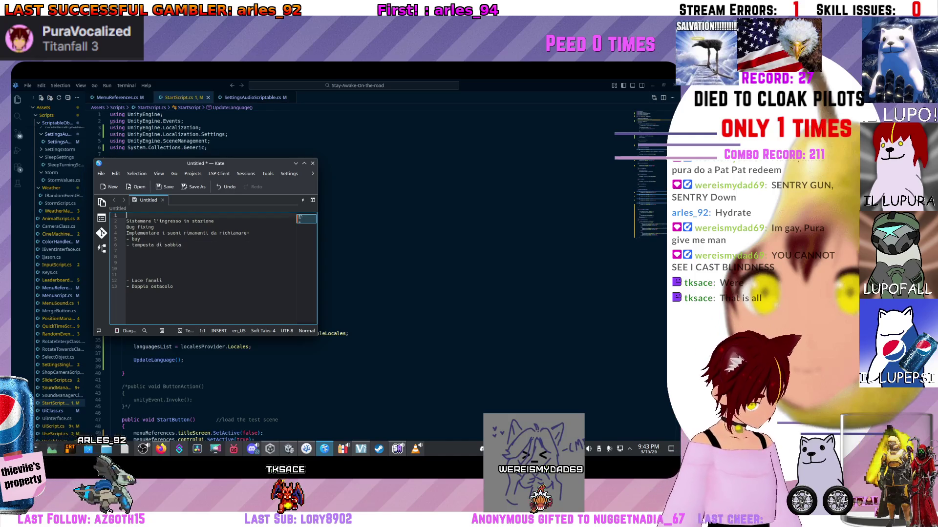
{"action": "left_click", "coordinate": [126, 263]}
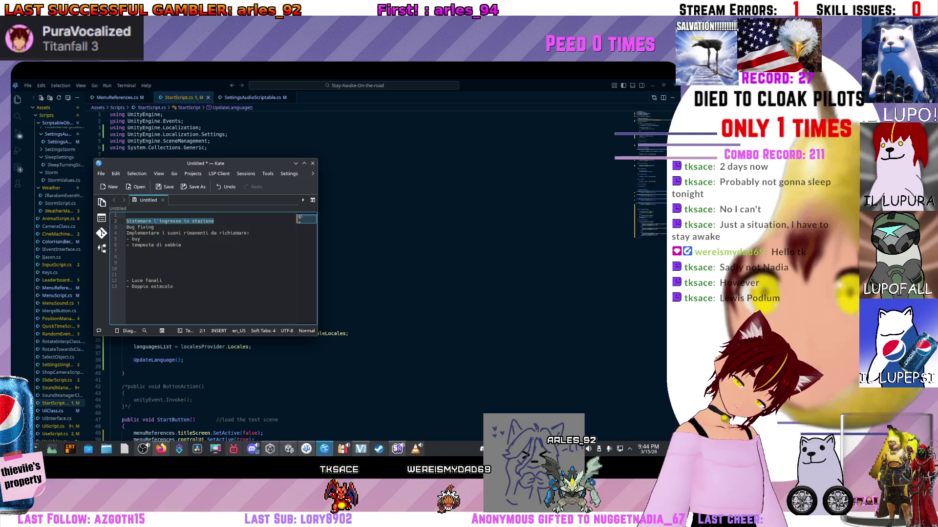
{"action": "left_click", "coordinate": [303, 163]}
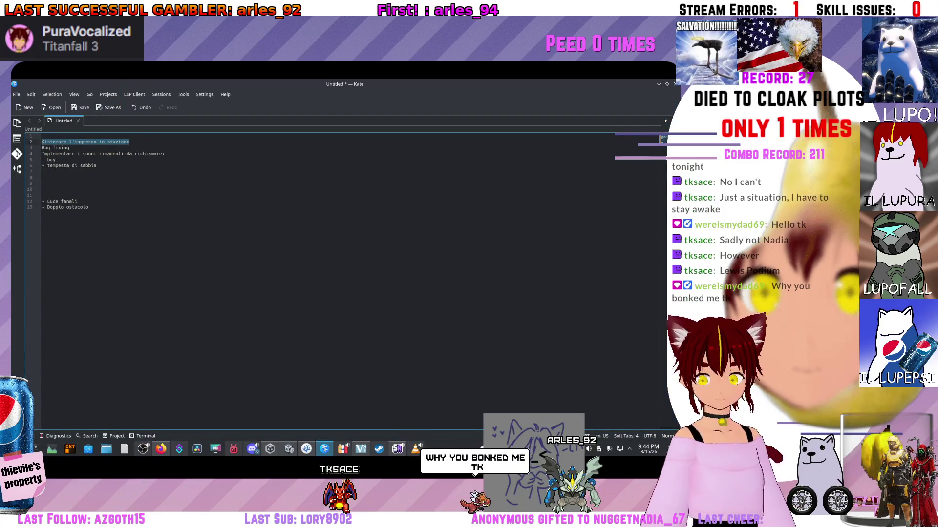
Step: Select the 'Sistemare l'ingresso in stazione' to-do line, then return to StartScript.cs in VS Code
{"action": "key", "text": "alt+Tab"}
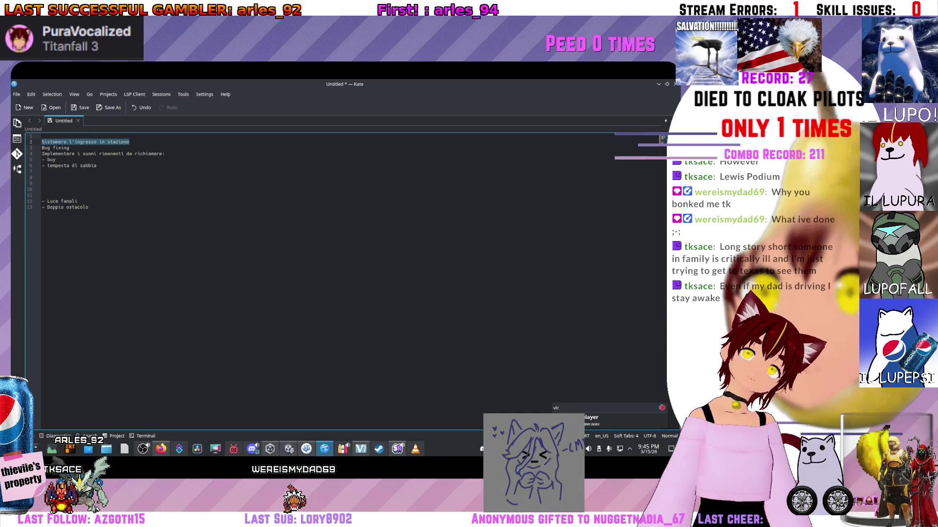
{"action": "left_click_drag", "start_coordinate": [129, 142], "coordinate": [42, 137]}
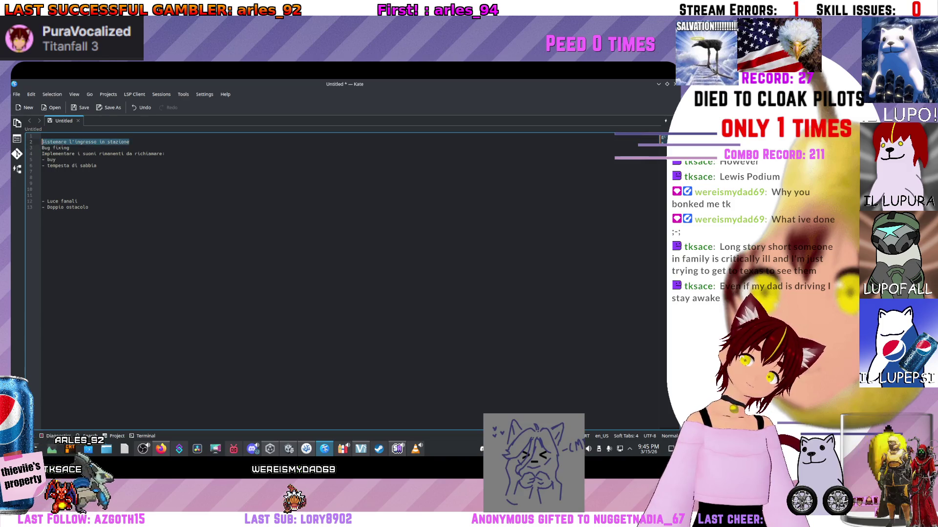
{"action": "key", "text": "alt+Tab"}
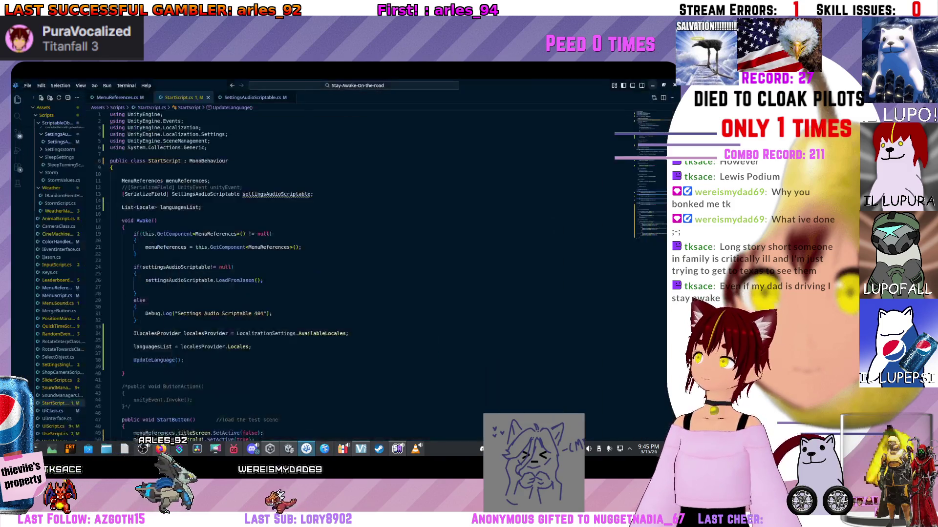
Step: Browse CarBodyScript.cs, CarAnimationScript.cs and CarCollider.cs from the Explorer
{"action": "scroll", "coordinate": [58, 195], "scroll_direction": "up", "scroll_amount": 5}
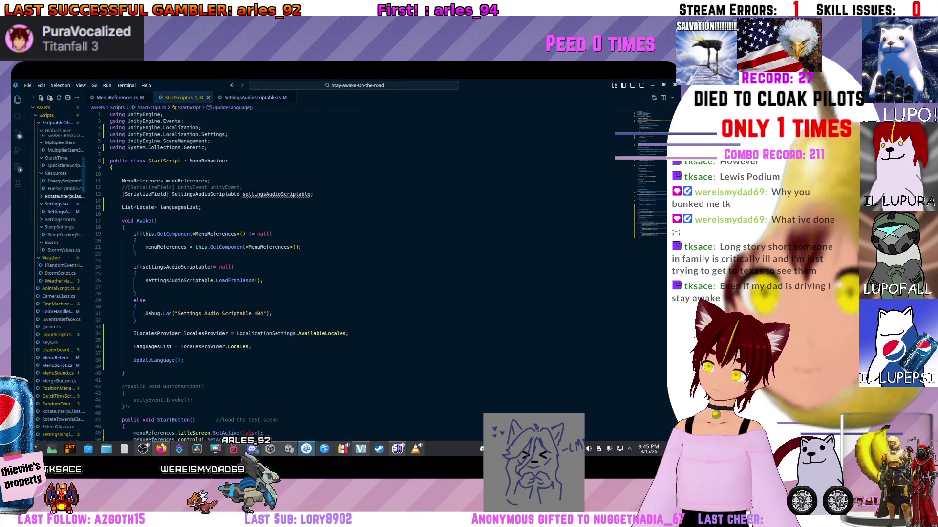
{"action": "scroll", "coordinate": [64, 238], "scroll_direction": "up", "scroll_amount": 5}
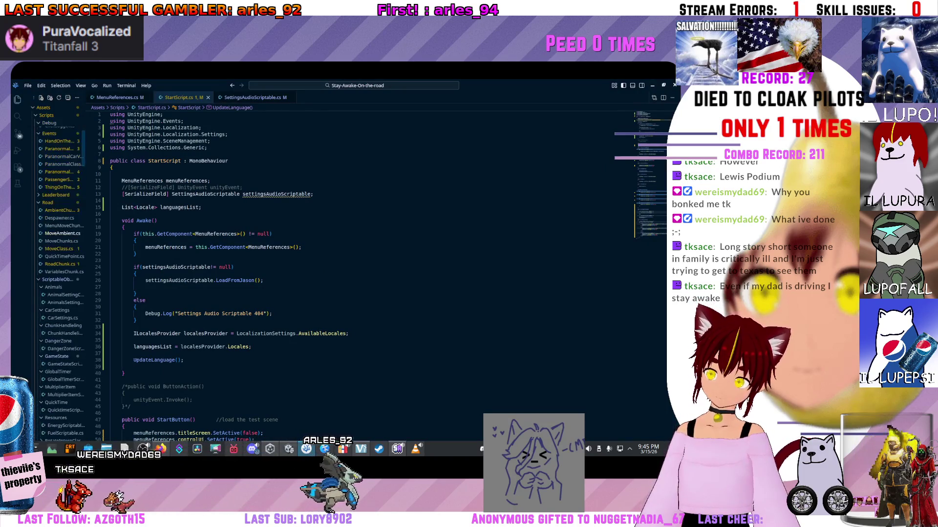
{"action": "scroll", "coordinate": [63, 239], "scroll_direction": "up", "scroll_amount": 10}
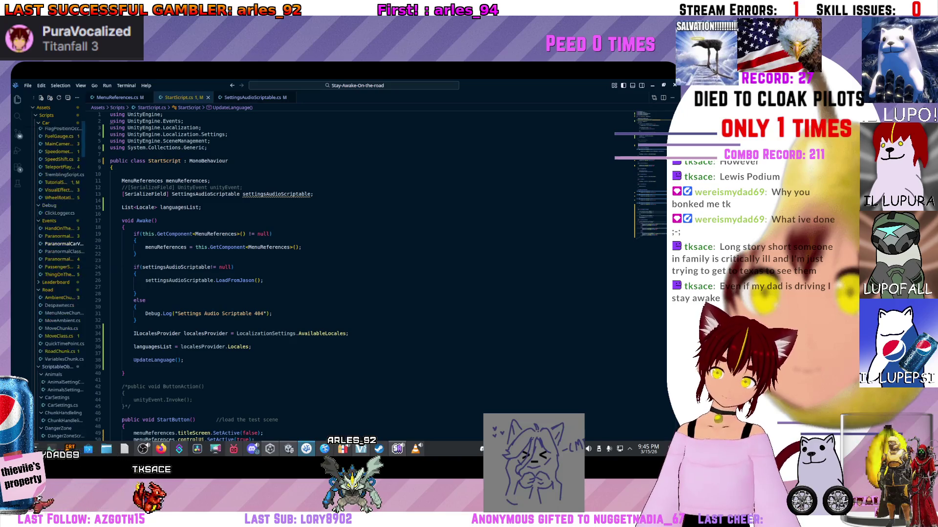
{"action": "left_click", "coordinate": [59, 220]}
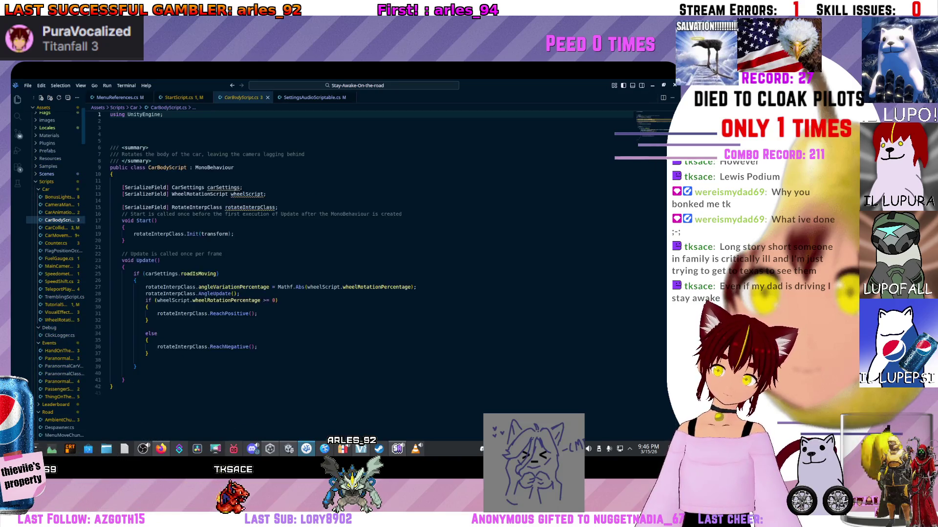
{"action": "left_click", "coordinate": [146, 287]}
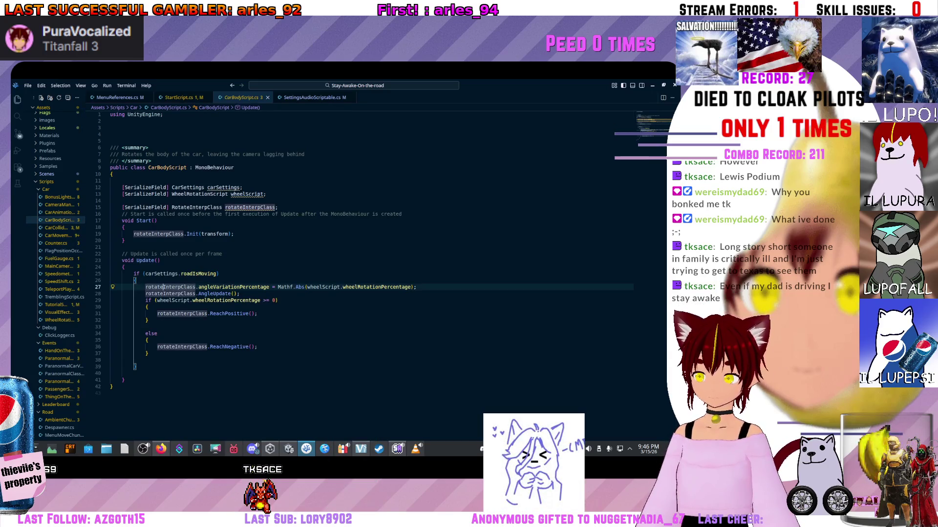
{"action": "left_click", "coordinate": [59, 212]}
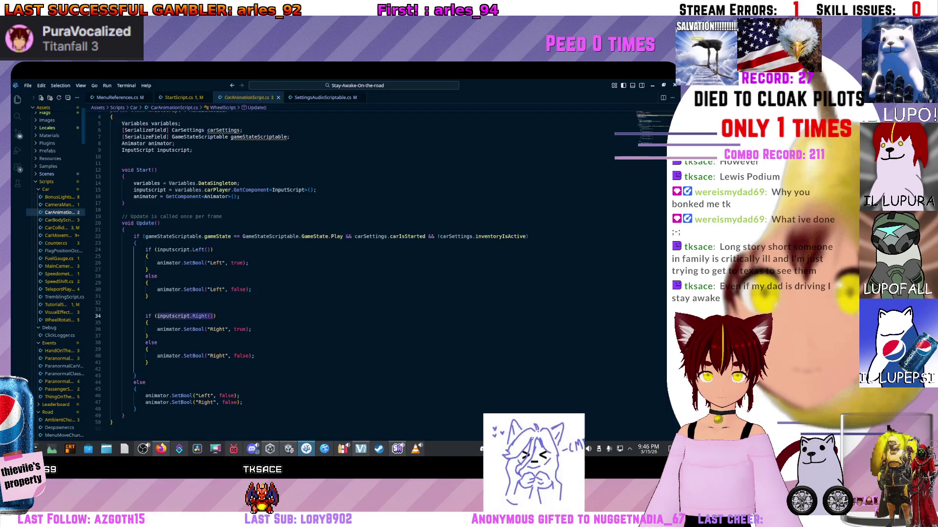
{"action": "left_click", "coordinate": [58, 228]}
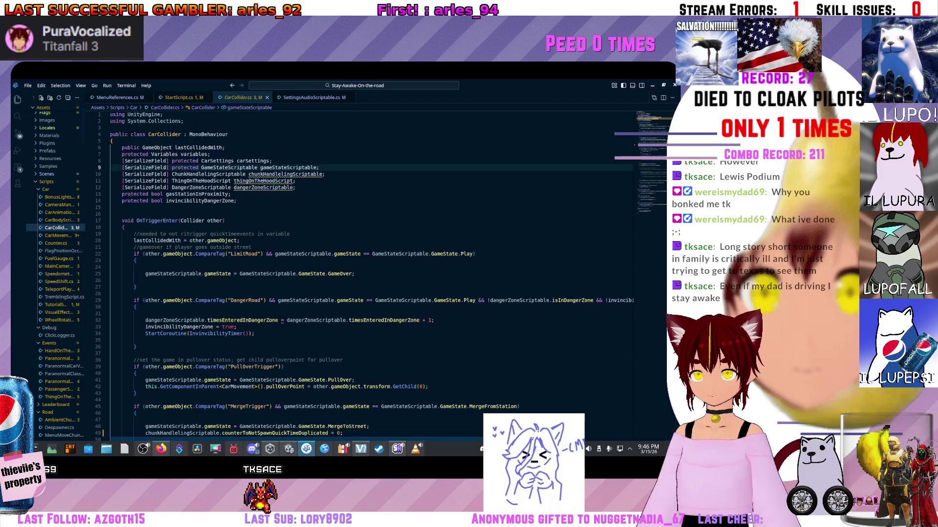
{"action": "left_click", "coordinate": [59, 212]}
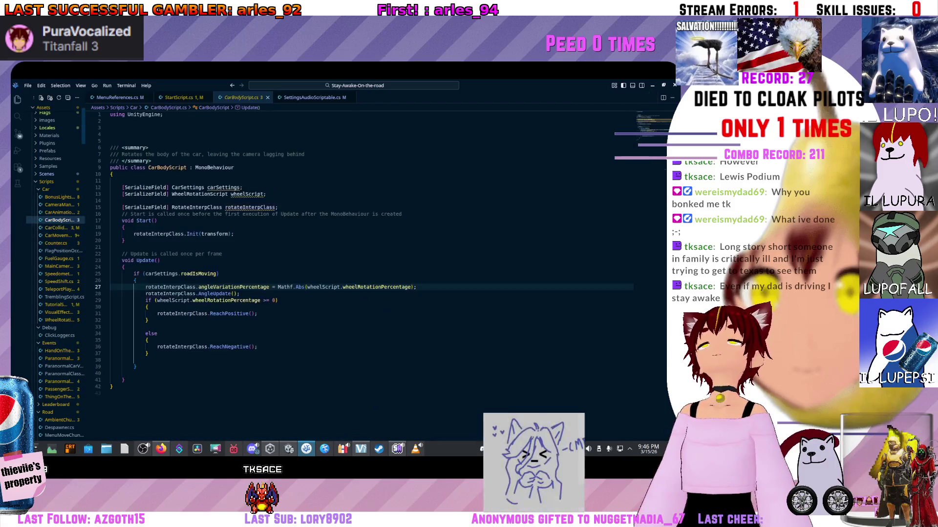
{"action": "left_click", "coordinate": [59, 220]}
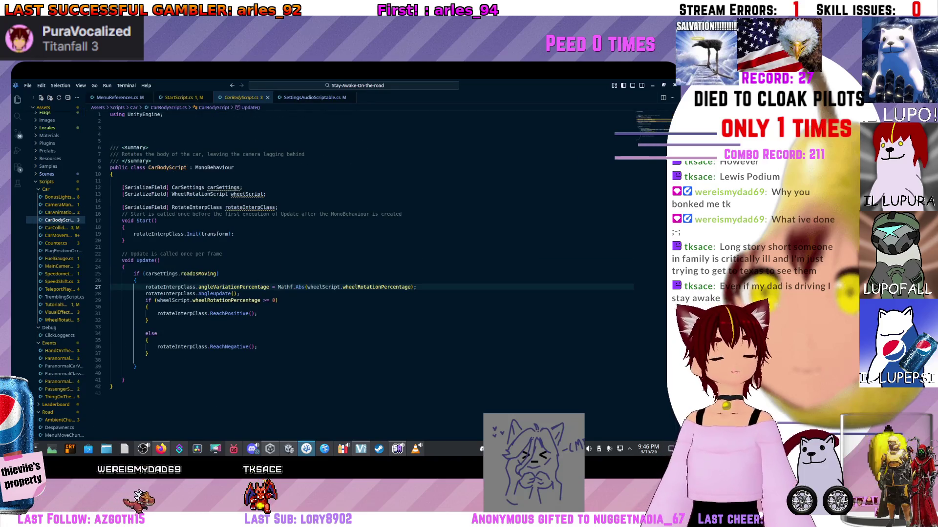
{"action": "scroll", "coordinate": [371, 244], "scroll_direction": "down", "scroll_amount": 2}
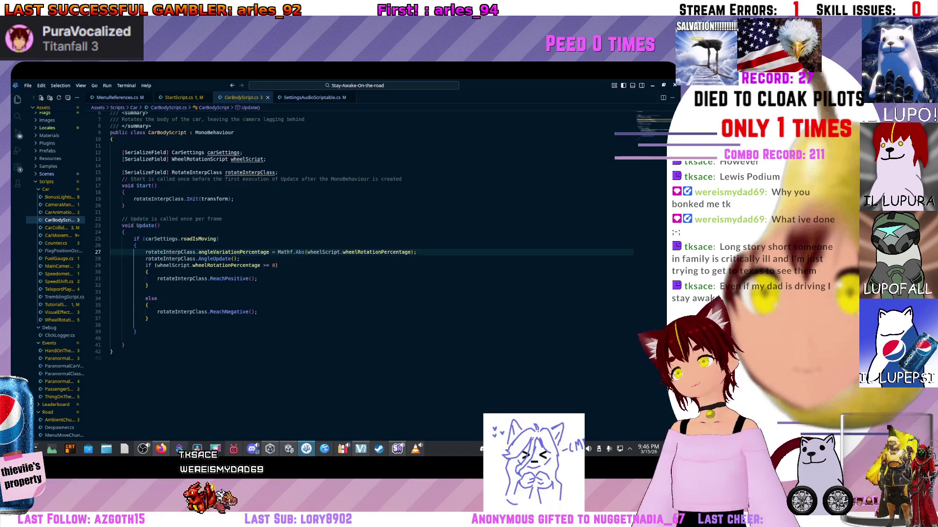
{"action": "scroll", "coordinate": [371, 220], "scroll_direction": "up", "scroll_amount": 2}
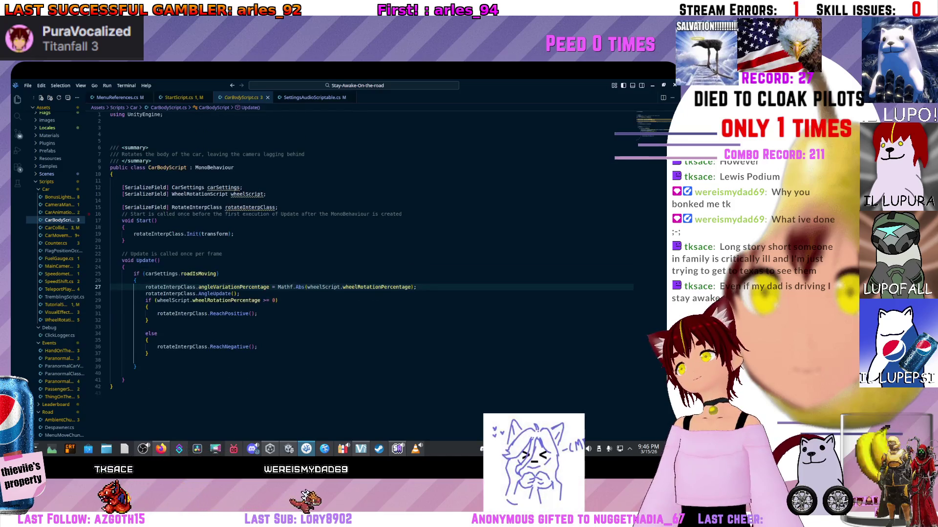
{"action": "left_click", "coordinate": [58, 213]}
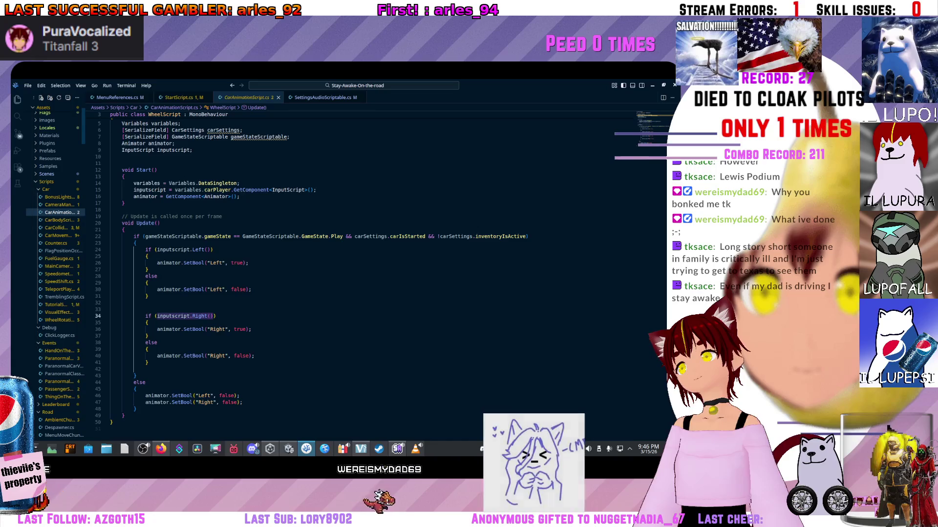
{"action": "scroll", "coordinate": [312, 254], "scroll_direction": "down", "scroll_amount": 3}
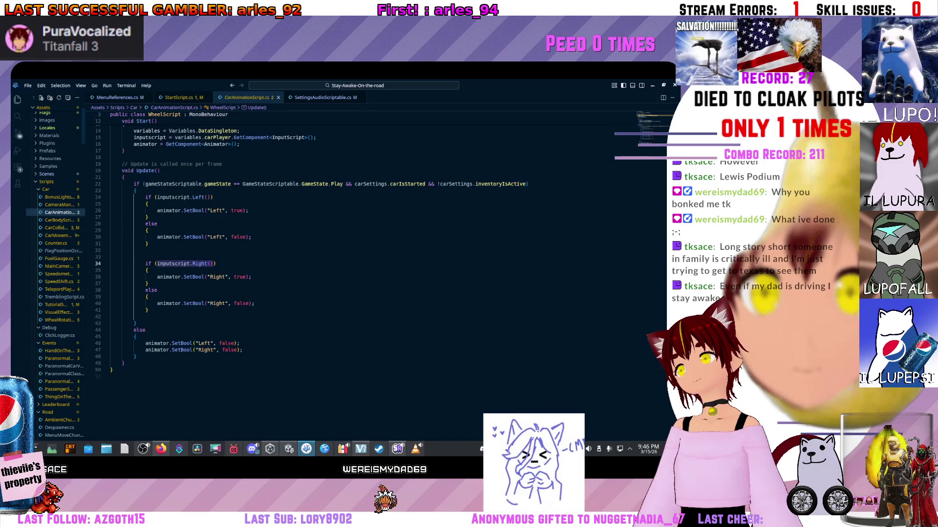
Step: Look through BonusLightsScript.cs and CameraManager.cs, then open CarMovement.cs inside MoveTowardsCutScene
{"action": "left_click", "coordinate": [59, 197]}
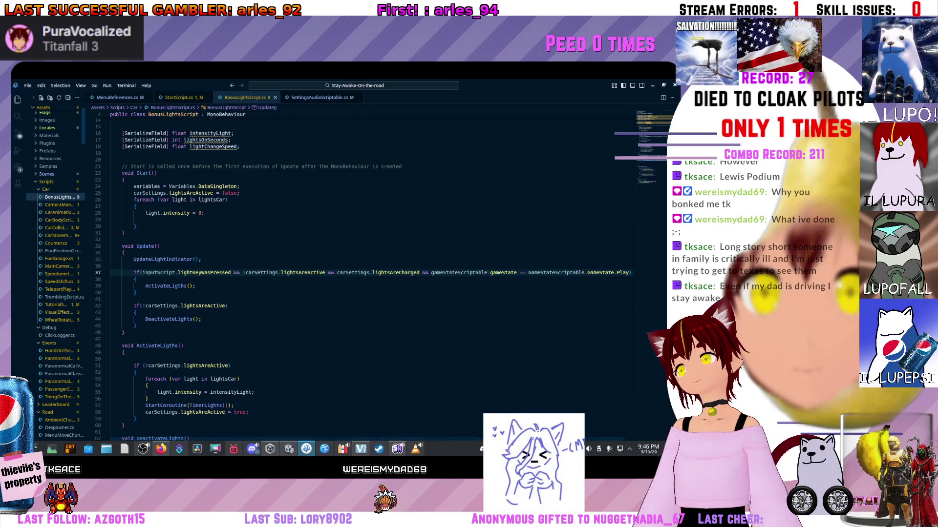
{"action": "scroll", "coordinate": [371, 274], "scroll_direction": "down", "scroll_amount": 3}
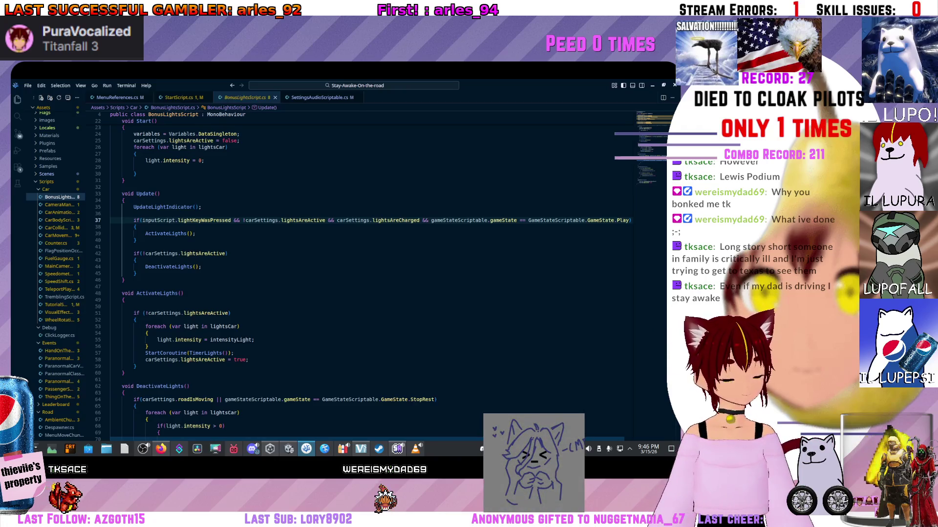
{"action": "mouse_move", "coordinate": [158, 221]}
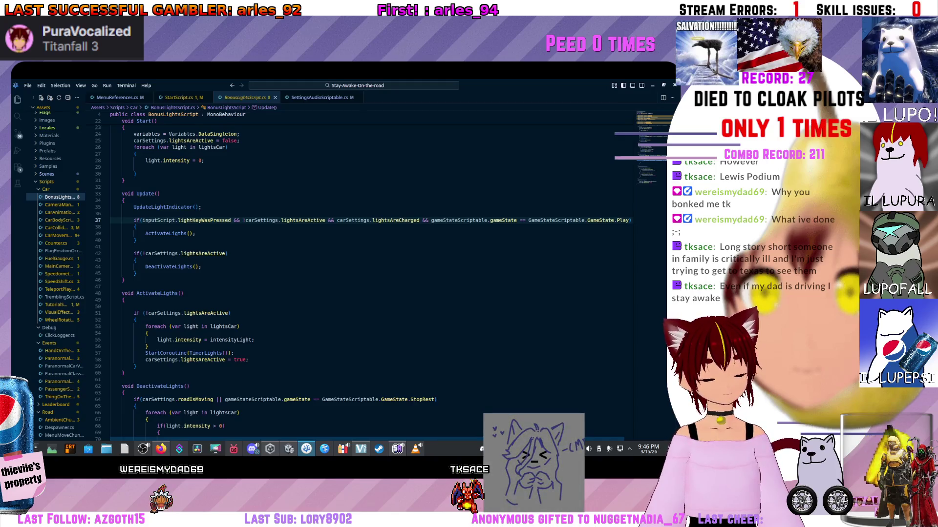
{"action": "scroll", "coordinate": [371, 274], "scroll_direction": "down", "scroll_amount": 4}
{"action": "scroll", "coordinate": [371, 273], "scroll_direction": "down", "scroll_amount": 12}
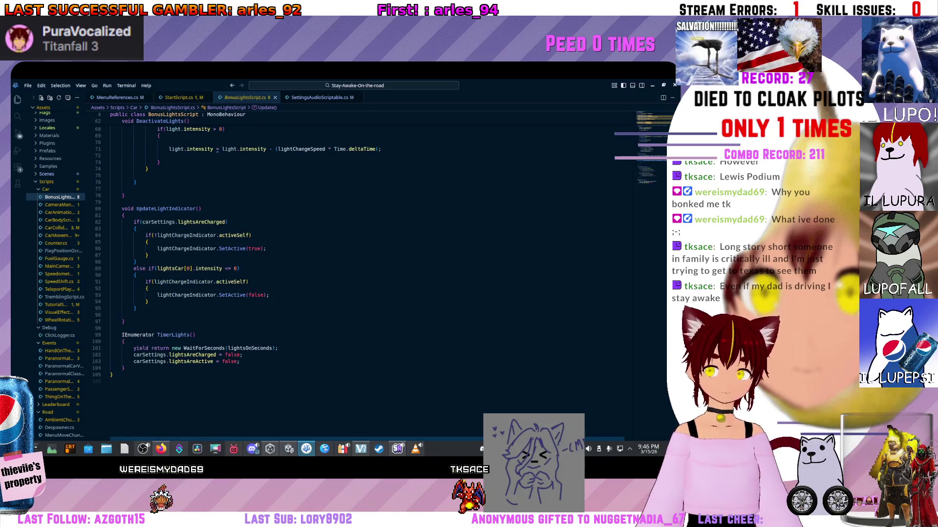
{"action": "scroll", "coordinate": [371, 273], "scroll_direction": "up", "scroll_amount": 5}
{"action": "scroll", "coordinate": [371, 273], "scroll_direction": "up", "scroll_amount": 5}
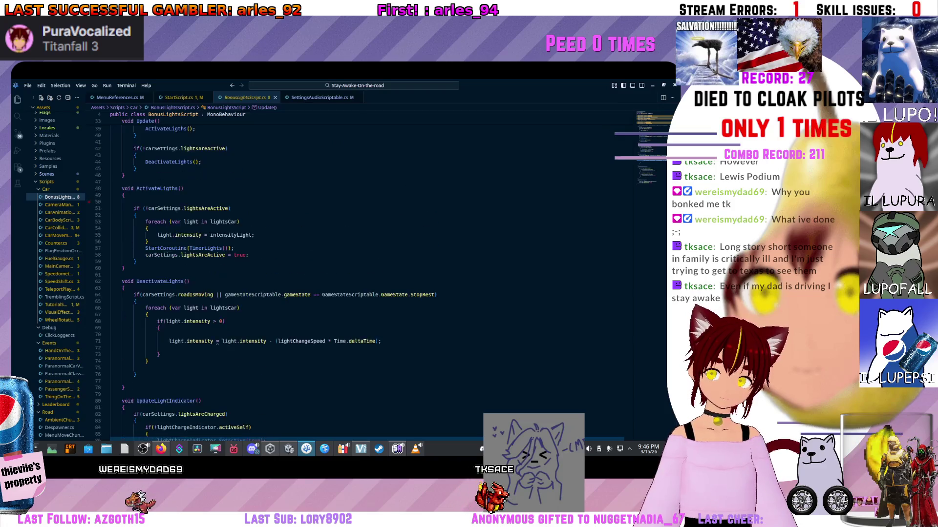
{"action": "left_click", "coordinate": [58, 204]}
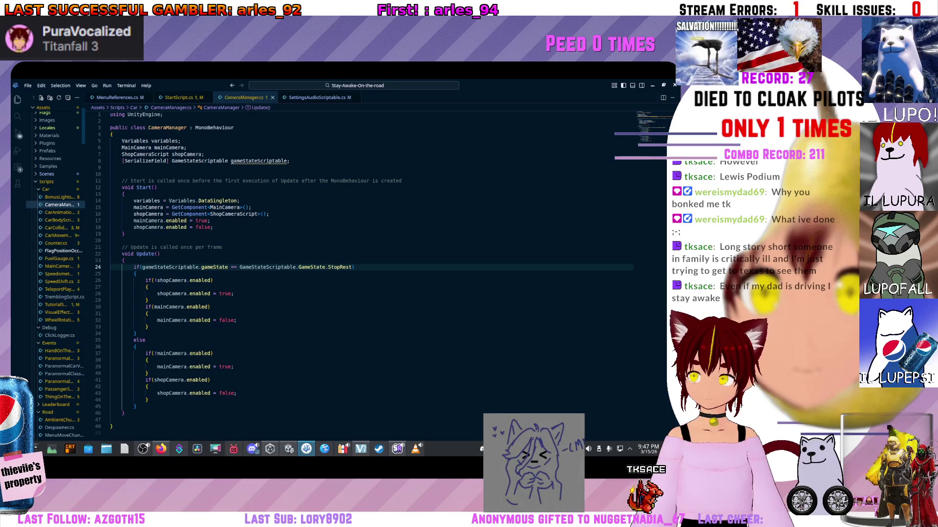
{"action": "left_click", "coordinate": [58, 235]}
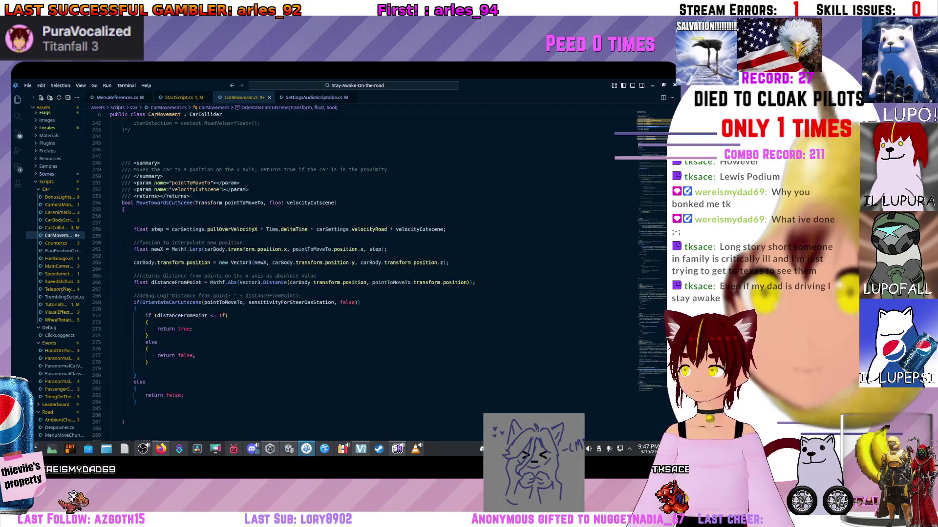
{"action": "left_click", "coordinate": [111, 223]}
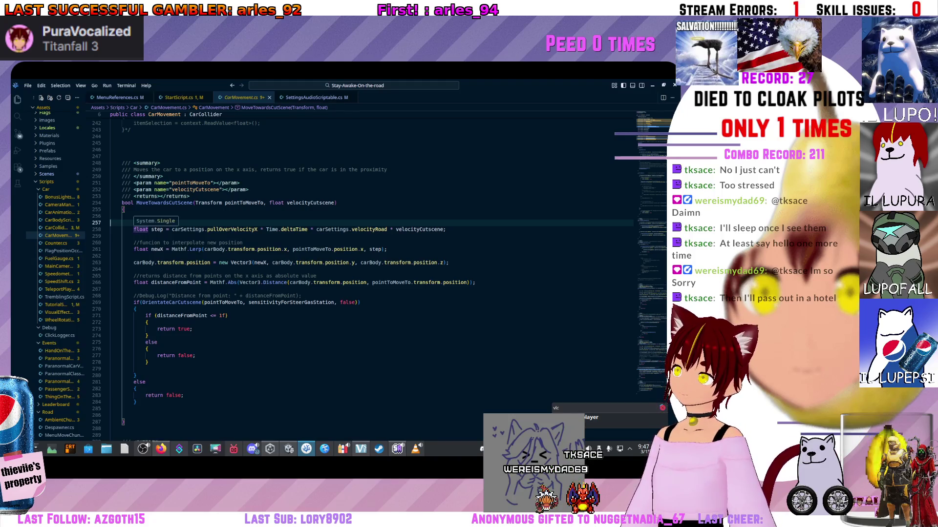
{"action": "left_click", "coordinate": [187, 229]}
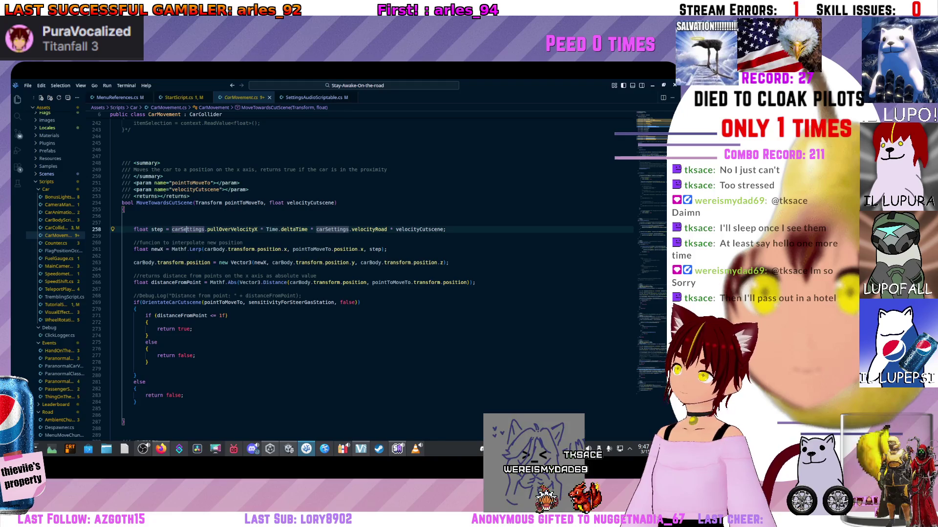
{"action": "left_click", "coordinate": [134, 255]}
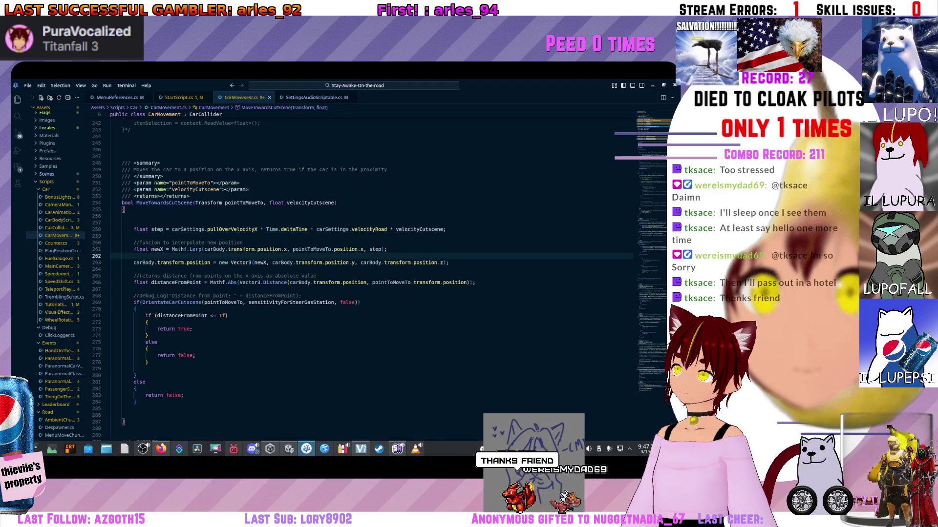
{"action": "mouse_move", "coordinate": [285, 250]}
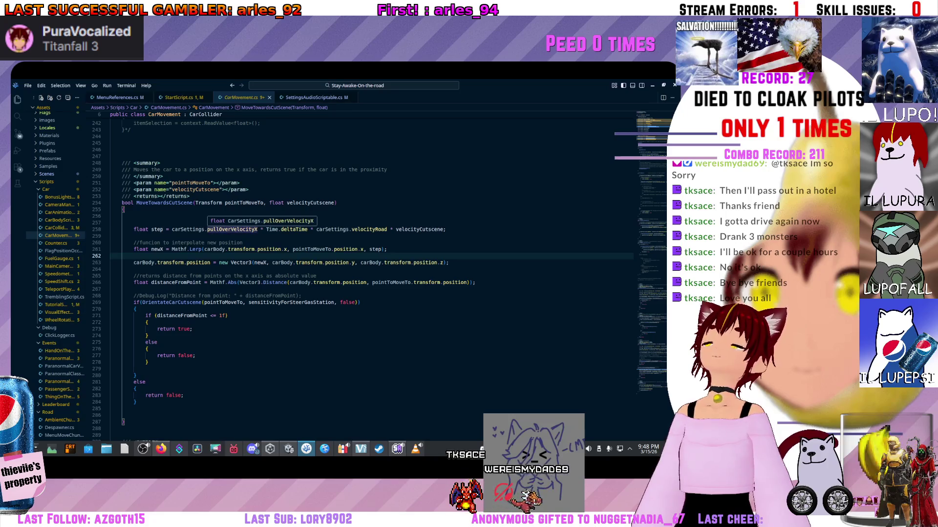
{"action": "left_click", "coordinate": [110, 236]}
{"action": "left_click", "coordinate": [446, 229]}
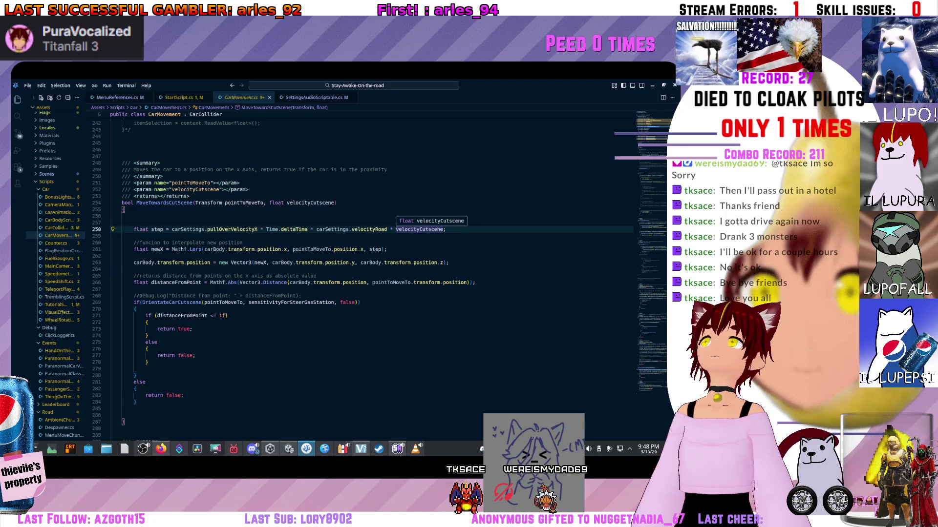
{"action": "left_click", "coordinate": [331, 223]}
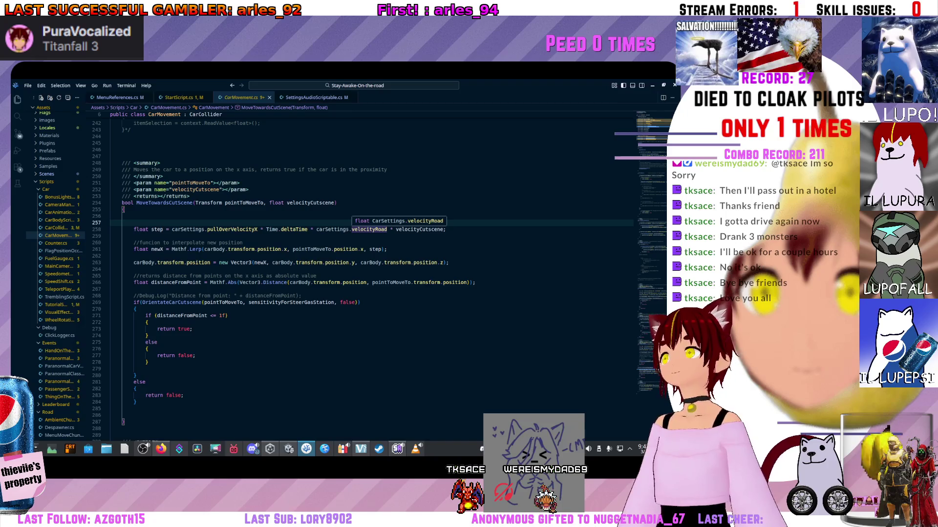
{"action": "scroll", "coordinate": [369, 229], "scroll_direction": "up", "scroll_amount": 1}
{"action": "left_click", "coordinate": [313, 267]}
{"action": "left_click", "coordinate": [274, 247]}
{"action": "double_click", "coordinate": [230, 259]}
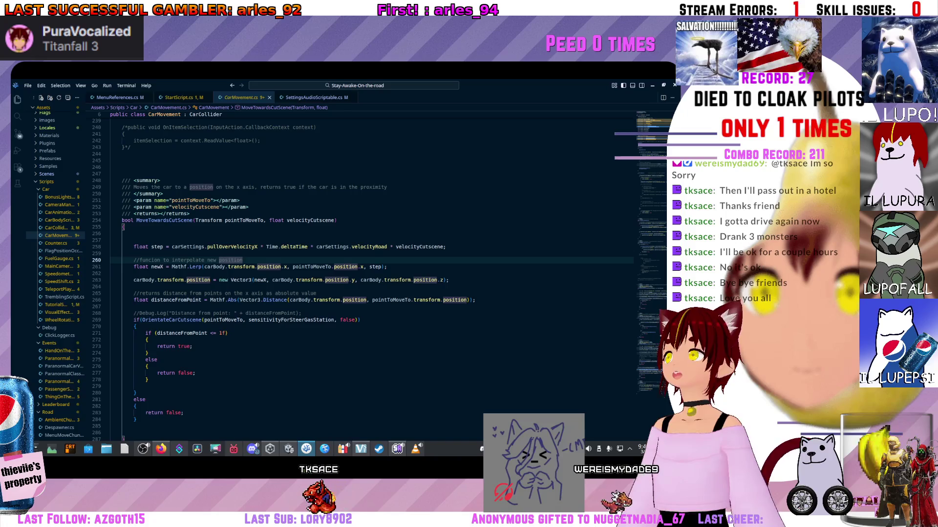
{"action": "left_click", "coordinate": [216, 266]}
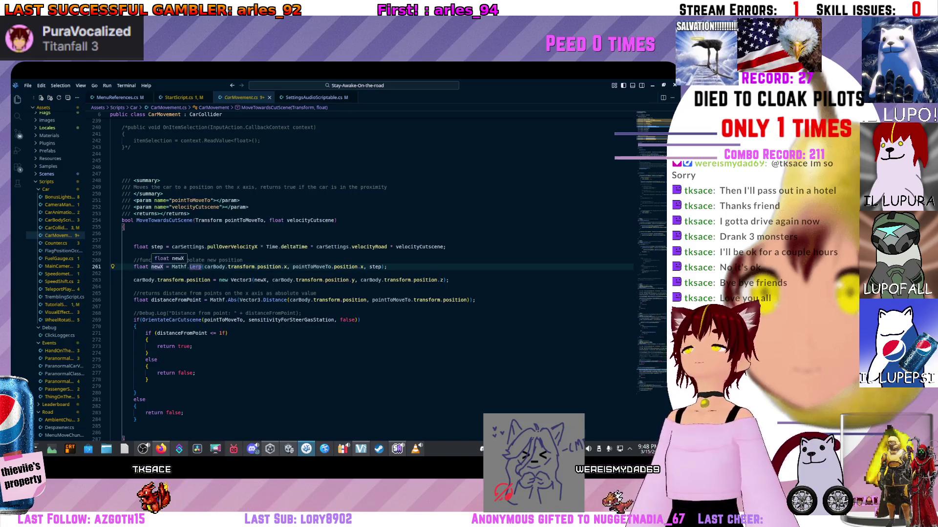
{"action": "left_click", "coordinate": [215, 280]}
{"action": "left_click", "coordinate": [367, 267]}
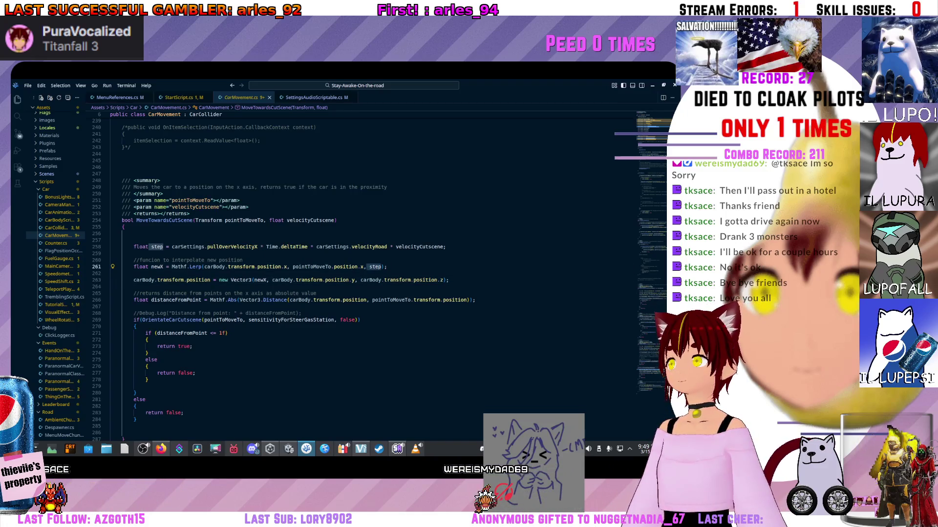
{"action": "left_click", "coordinate": [446, 247]}
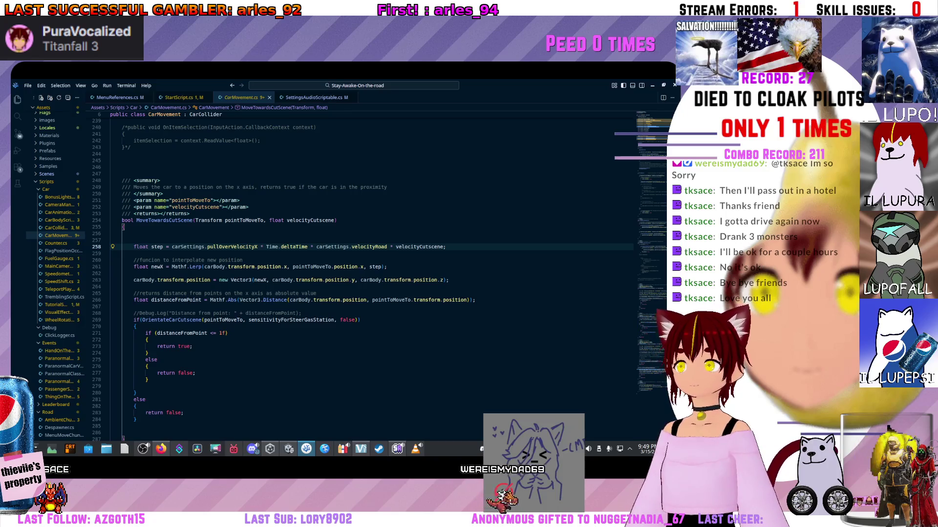
{"action": "scroll", "coordinate": [322, 274], "scroll_direction": "up", "scroll_amount": 20}
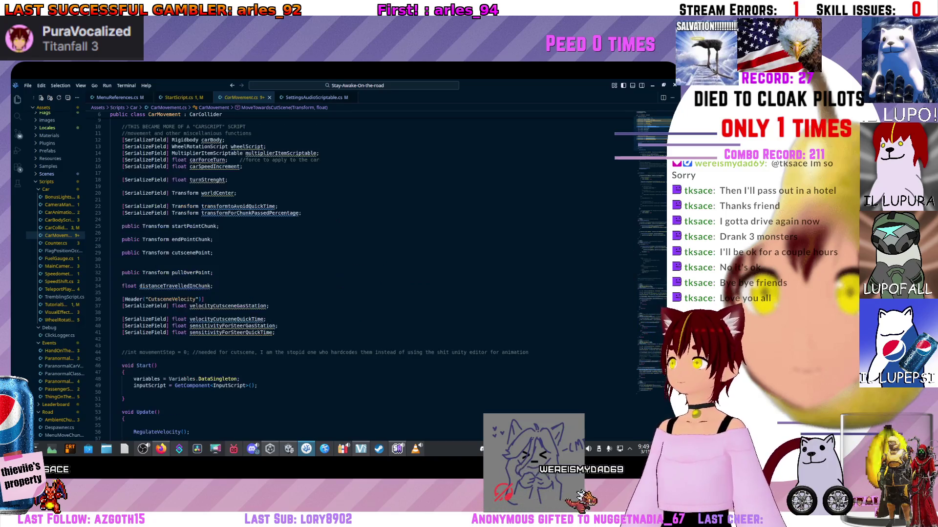
Step: Declare float movementInterpStation = 0; after the sensitivityForSteerQuickTime field in CarMovement.cs
{"action": "scroll", "coordinate": [322, 273], "scroll_direction": "down", "scroll_amount": 3}
{"action": "left_click", "coordinate": [276, 262]}
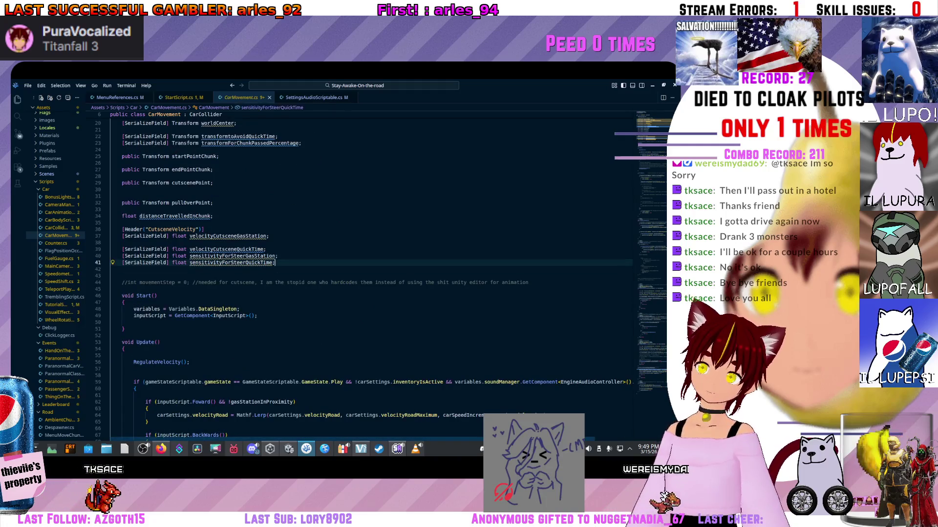
{"action": "key", "text": "Return"}
{"action": "key", "text": "Return"}
{"action": "type", "text": "float m"}
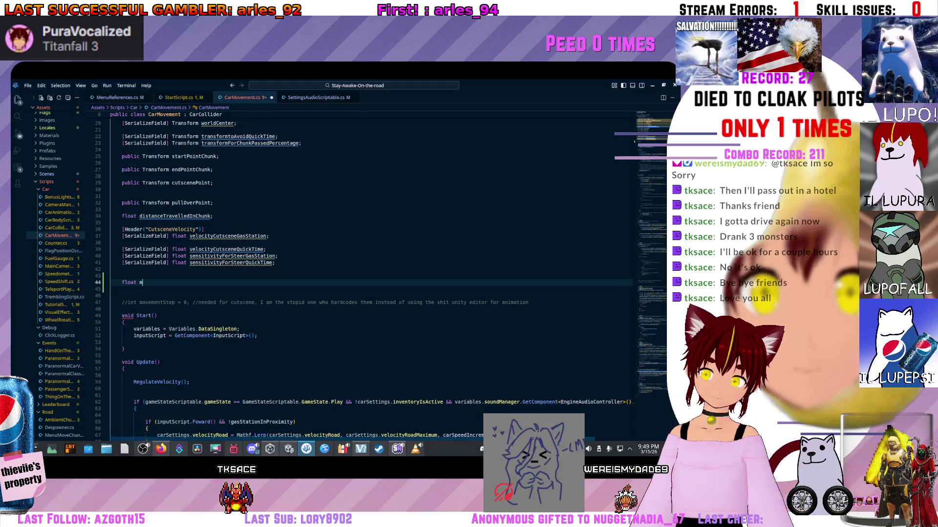
{"action": "type", "text": "ovem"}
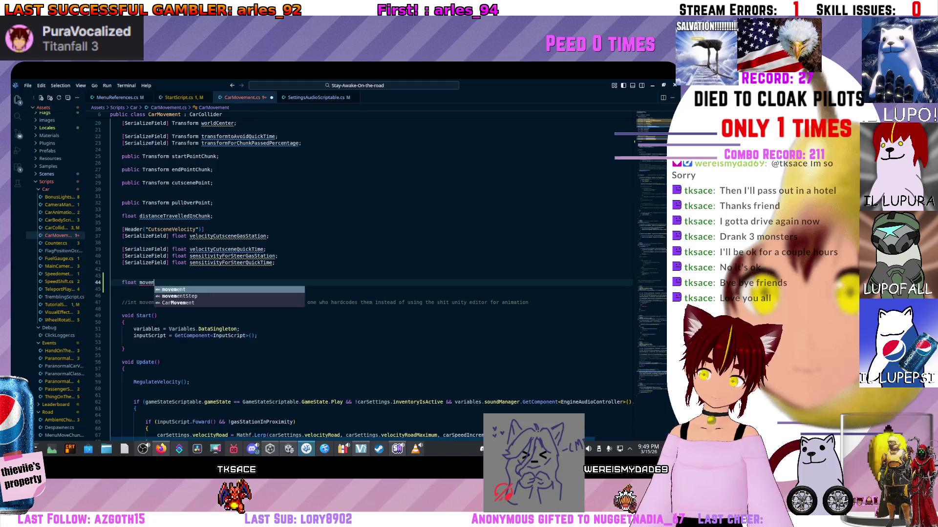
{"action": "type", "text": "Ler"}
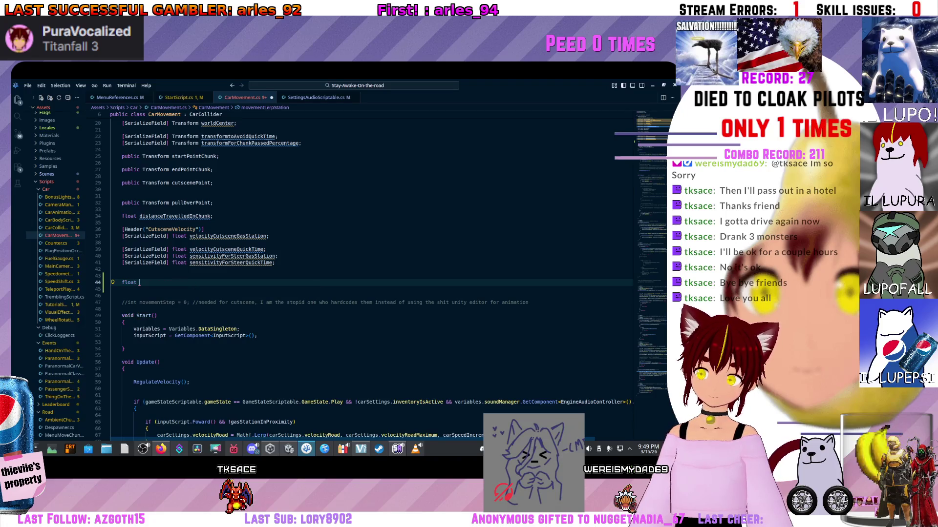
{"action": "type", "text": "vement"}
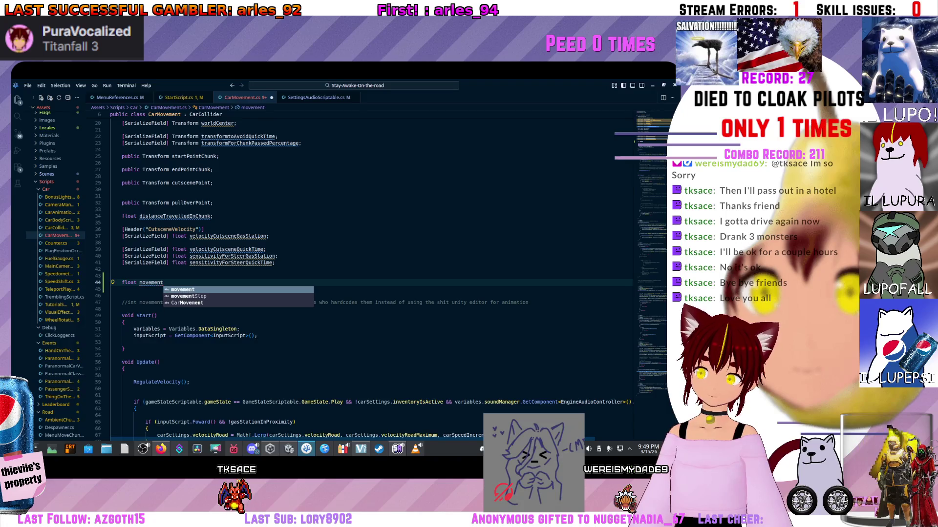
{"action": "type", "text": "Interp"}
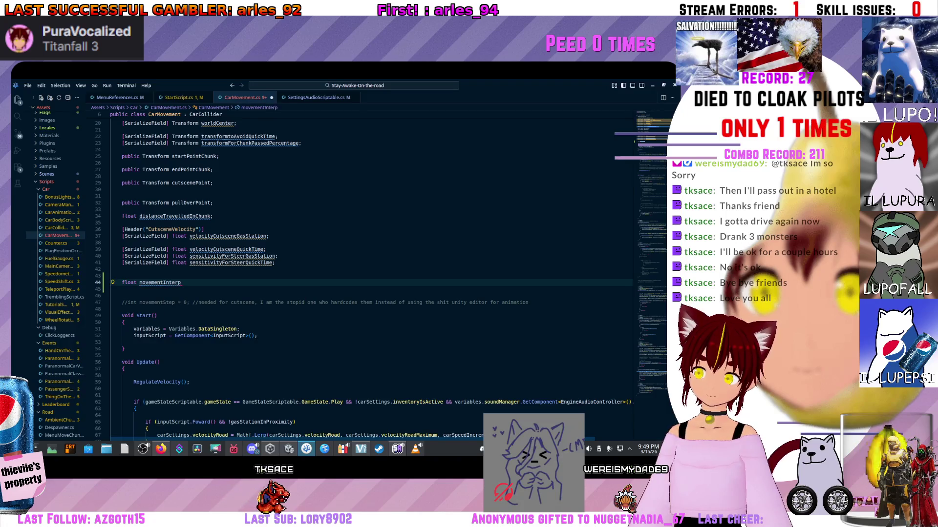
{"action": "type", "text": "Station = ;"}
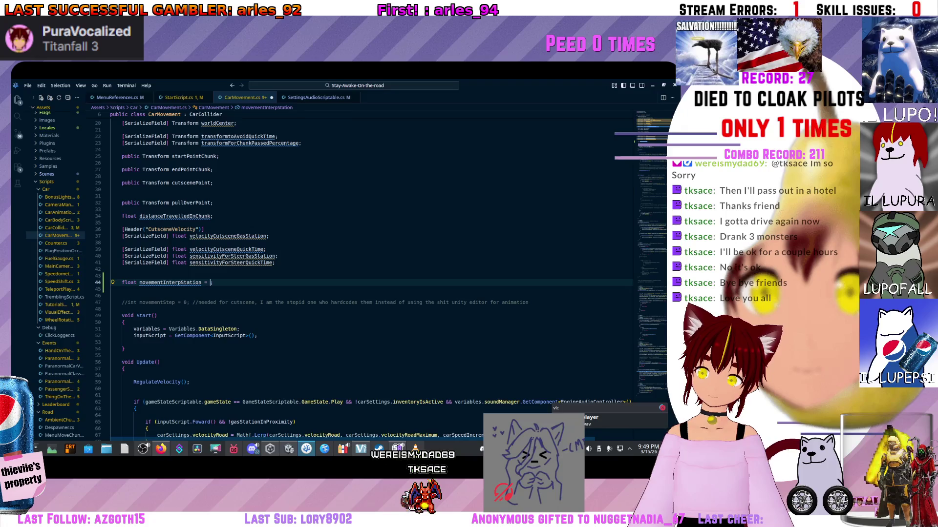
{"action": "scroll", "coordinate": [371, 273], "scroll_direction": "down", "scroll_amount": 5}
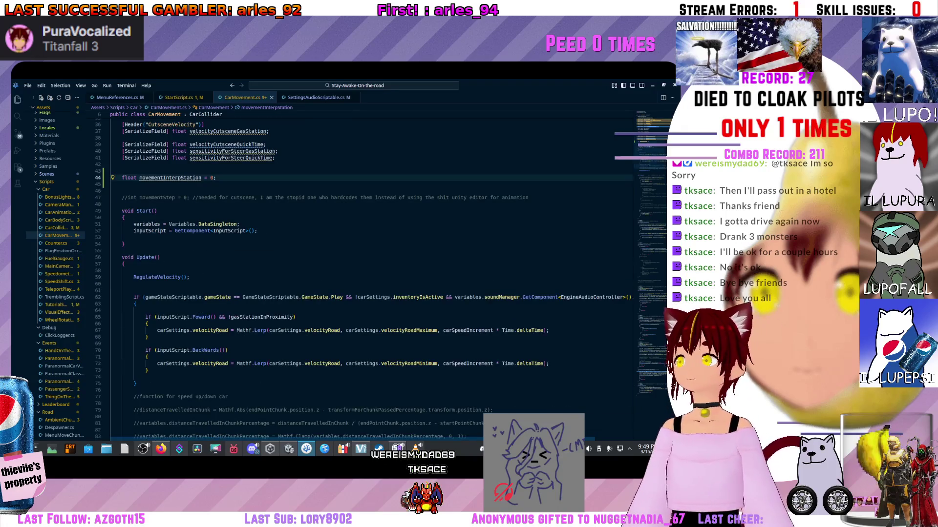
{"action": "scroll", "coordinate": [371, 273], "scroll_direction": "down", "scroll_amount": 20}
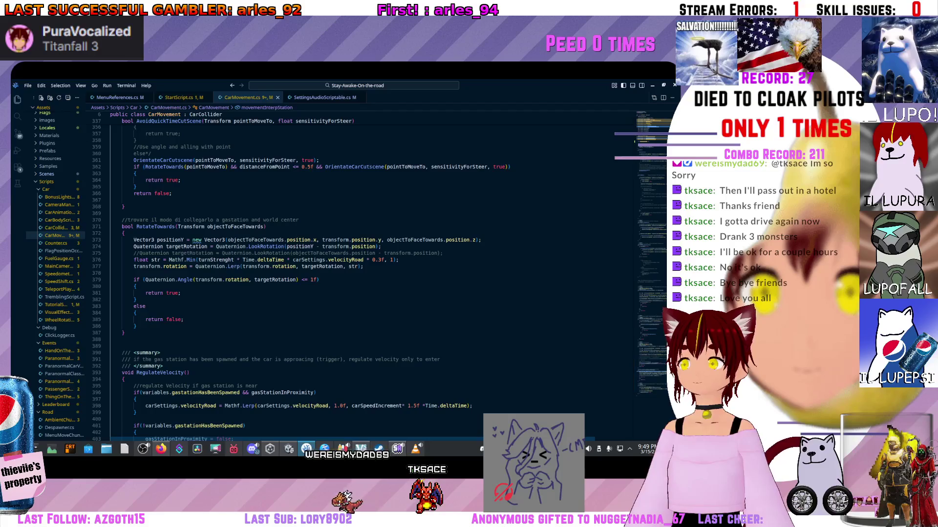
Step: Insert a blank line at the top of AvoidQuickTimeCutScene for a new statement
{"action": "left_click", "coordinate": [478, 240]}
{"action": "scroll", "coordinate": [371, 274], "scroll_direction": "up", "scroll_amount": 3}
{"action": "scroll", "coordinate": [371, 274], "scroll_direction": "up", "scroll_amount": 9}
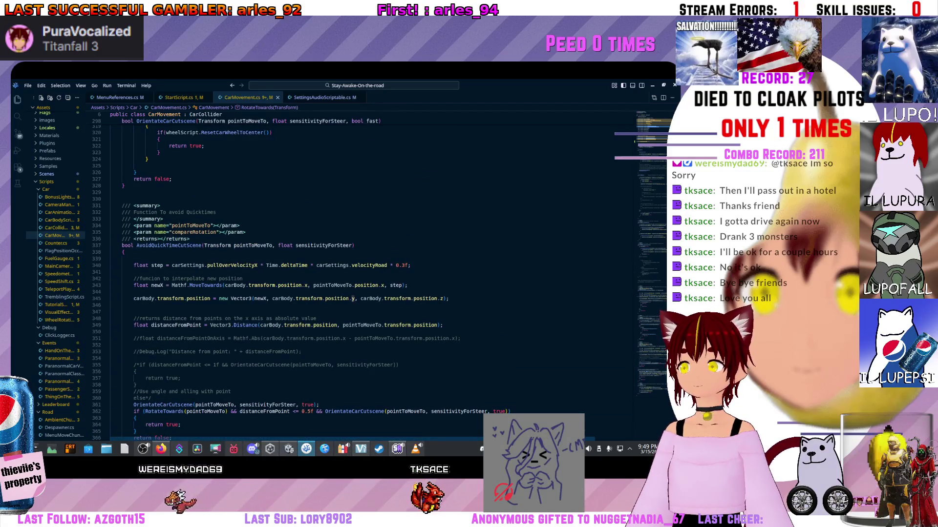
{"action": "double_click", "coordinate": [231, 278]}
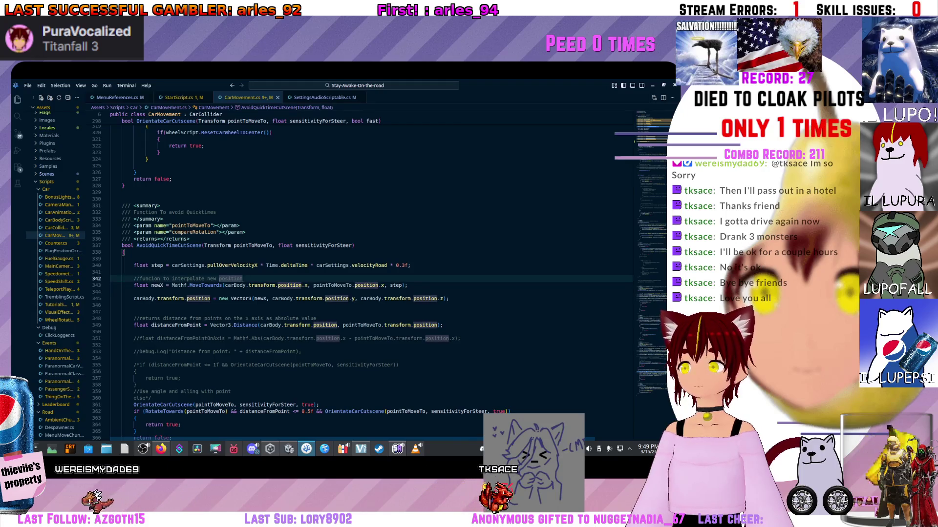
{"action": "key", "text": "Up"}
{"action": "key", "text": "Up"}
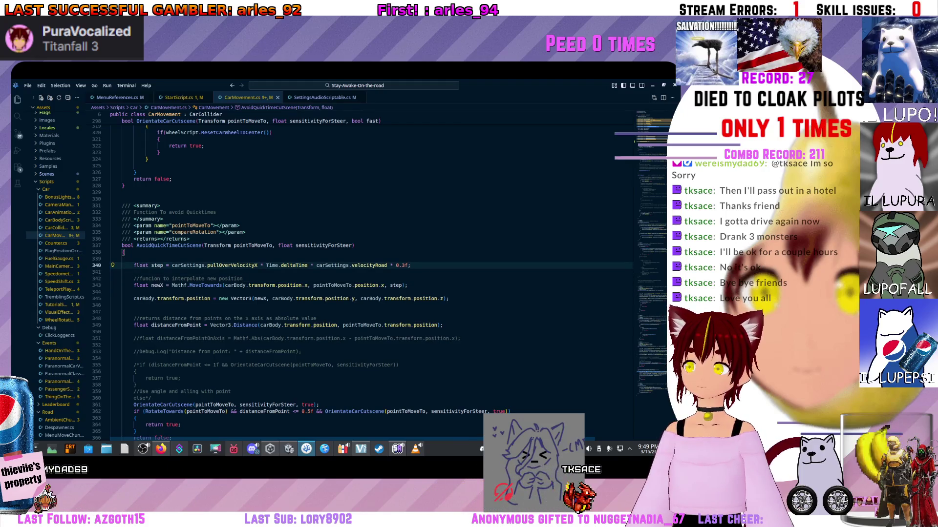
{"action": "key", "text": "Up"}
{"action": "key", "text": "Up"}
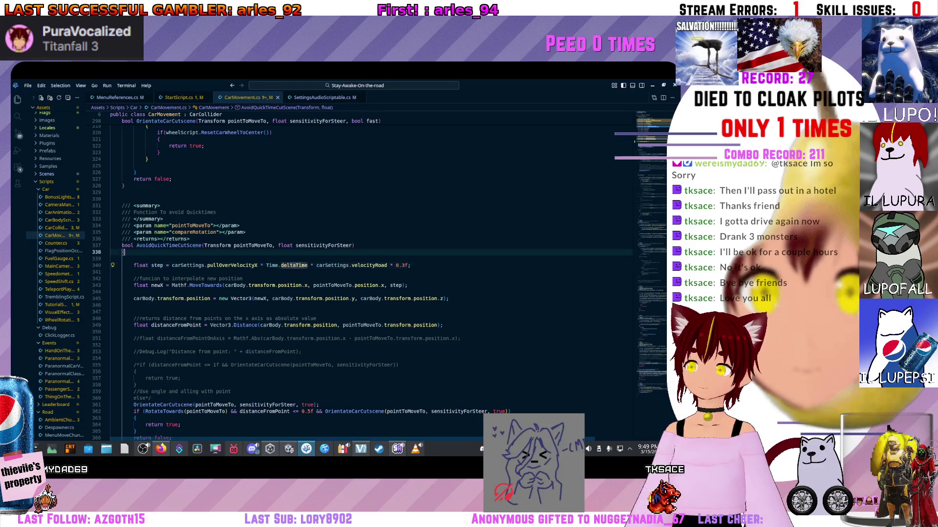
{"action": "key", "text": "Return"}
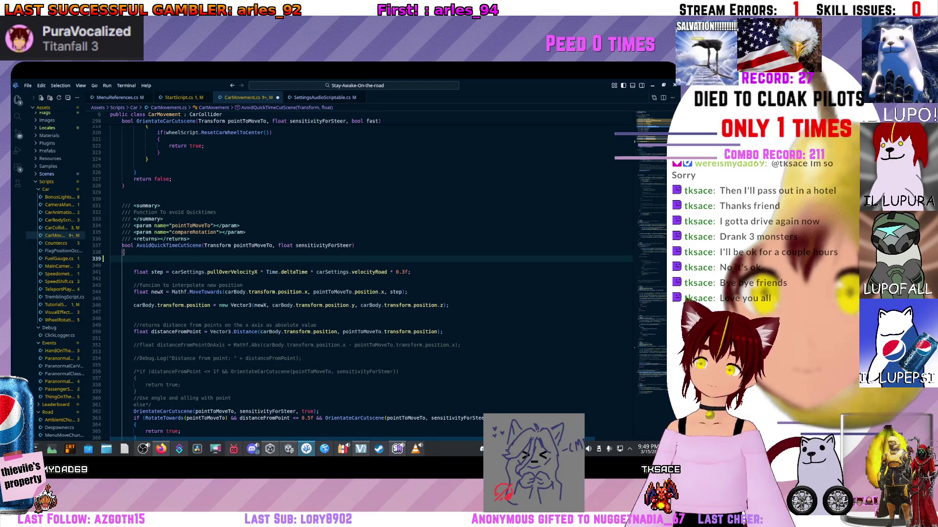
{"action": "type", "text": "float"}
{"action": "key", "text": "BackSpace"}
{"action": "key", "text": "BackSpace"}
{"action": "key", "text": "BackSpace"}
{"action": "type", "text": "inter"}
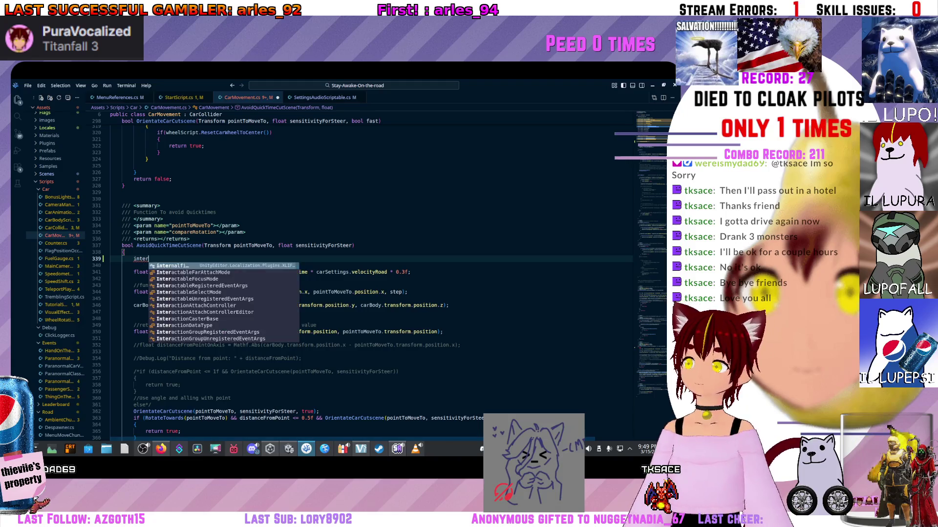
{"action": "scroll", "coordinate": [371, 273], "scroll_direction": "up", "scroll_amount": 20}
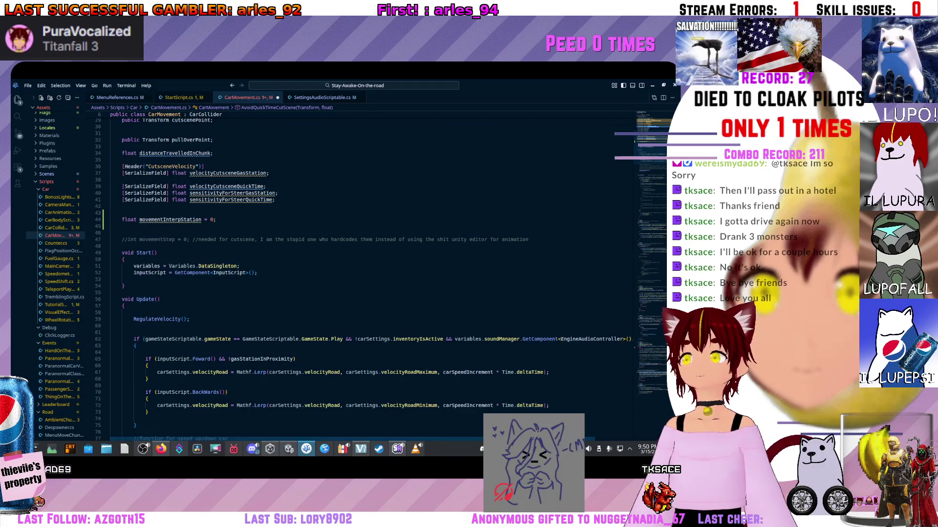
{"action": "scroll", "coordinate": [371, 273], "scroll_direction": "down", "scroll_amount": 20}
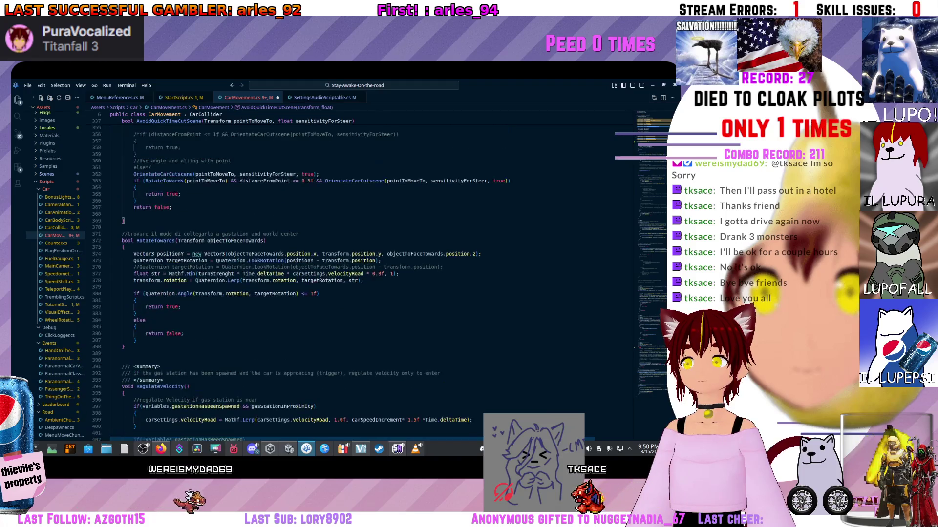
Step: Write movementInterpStation = movementInterpStation + 0.1f*Time.deltaTime; with IntelliSense completions
{"action": "key", "text": "ctrl+space"}
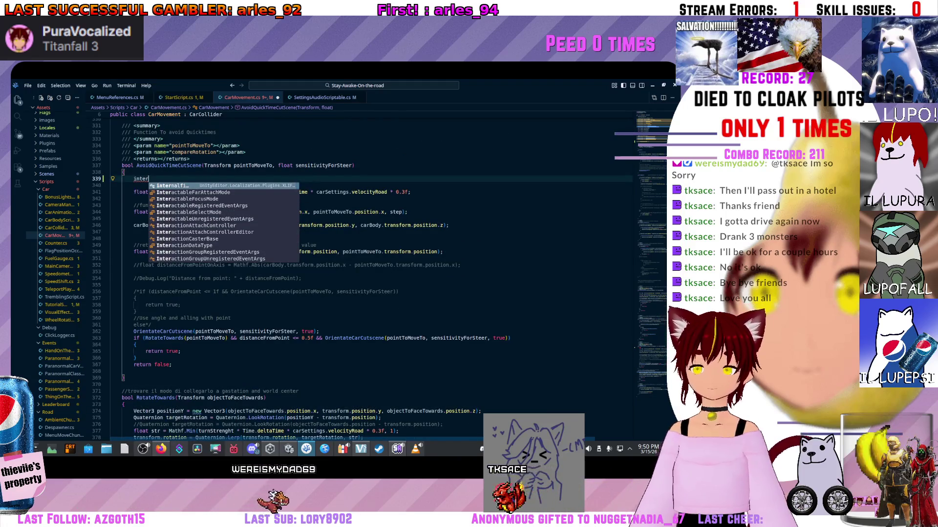
{"action": "key", "text": "BackSpace"}
{"action": "key", "text": "BackSpace"}
{"action": "key", "text": "BackSpace"}
{"action": "type", "text": "movement"}
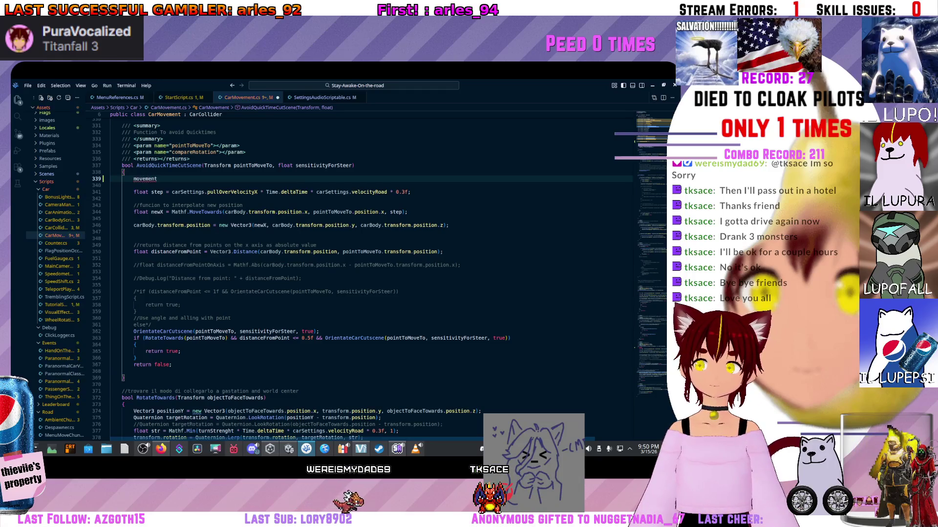
{"action": "key", "text": "ctrl+space"}
{"action": "key", "text": "Tab"}
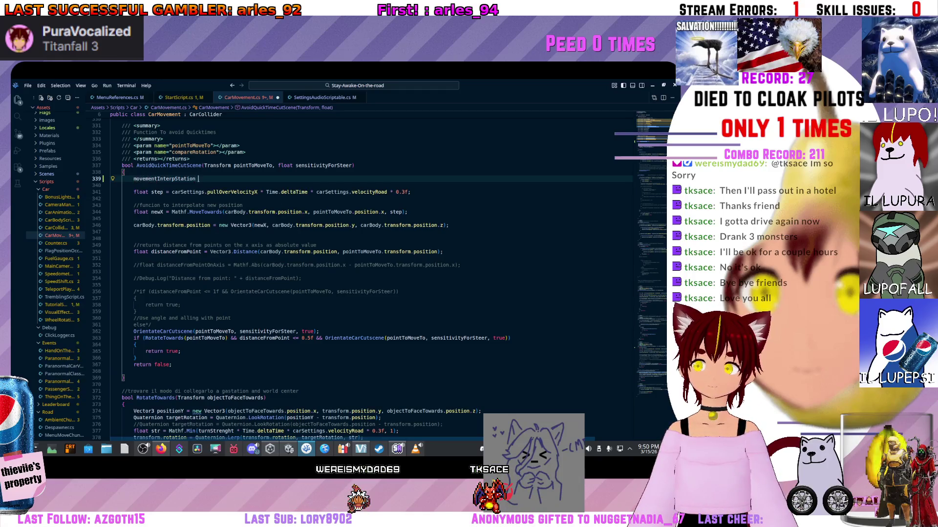
{"action": "type", "text": "= move"}
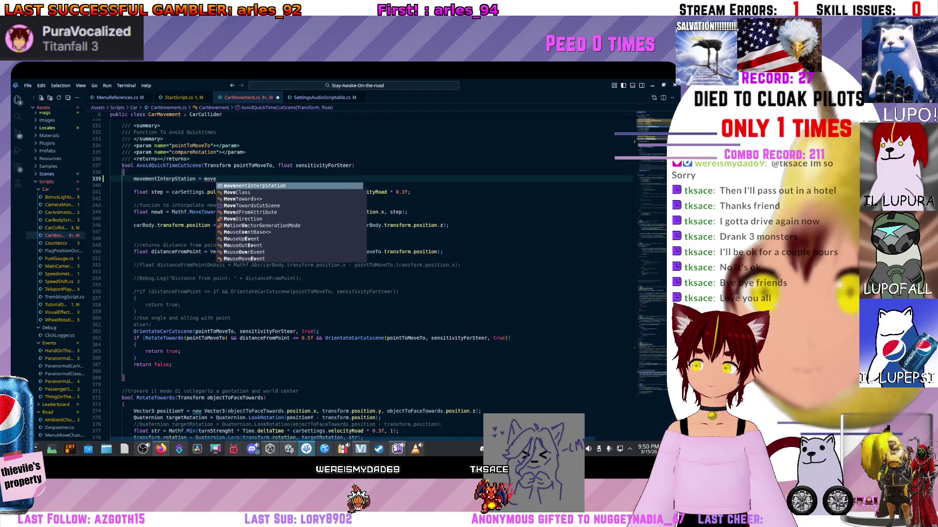
{"action": "key", "text": "Tab"}
{"action": "type", "text": "*"}
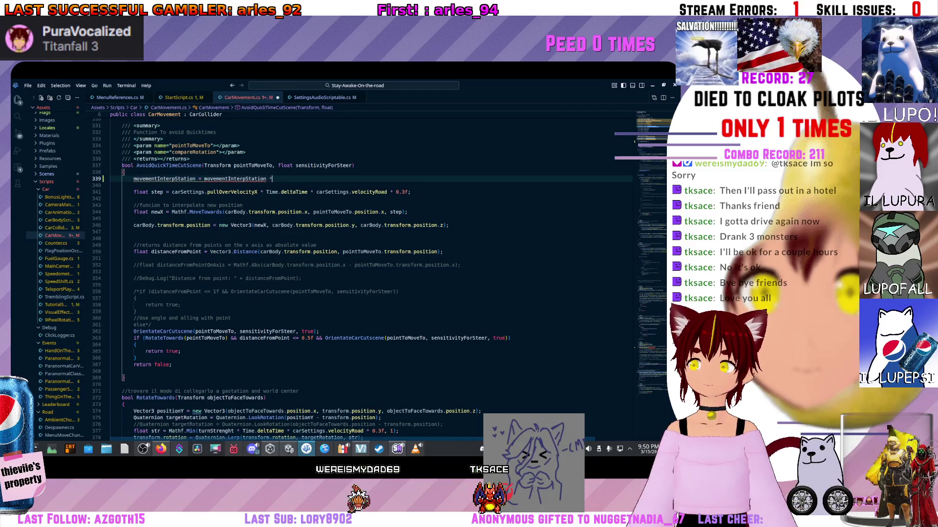
{"action": "type", "text": "+"}
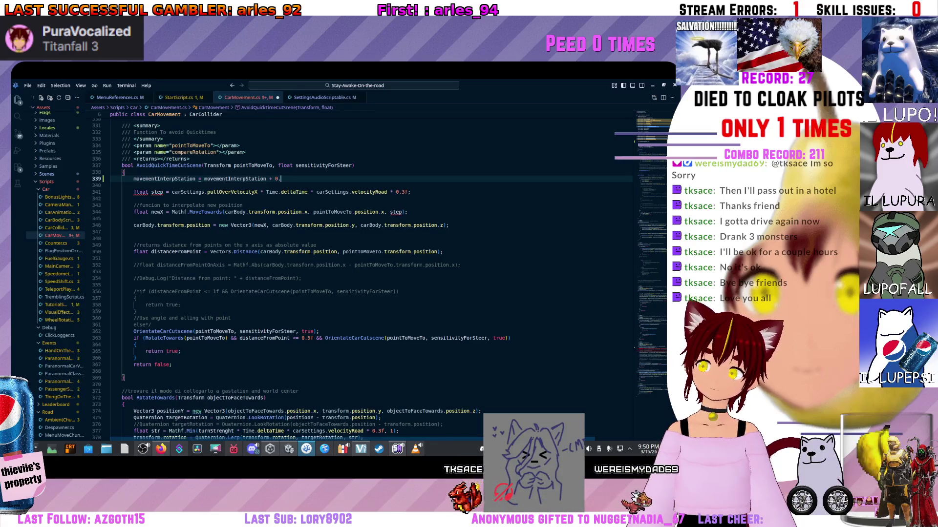
{"action": "type", "text": "0."}
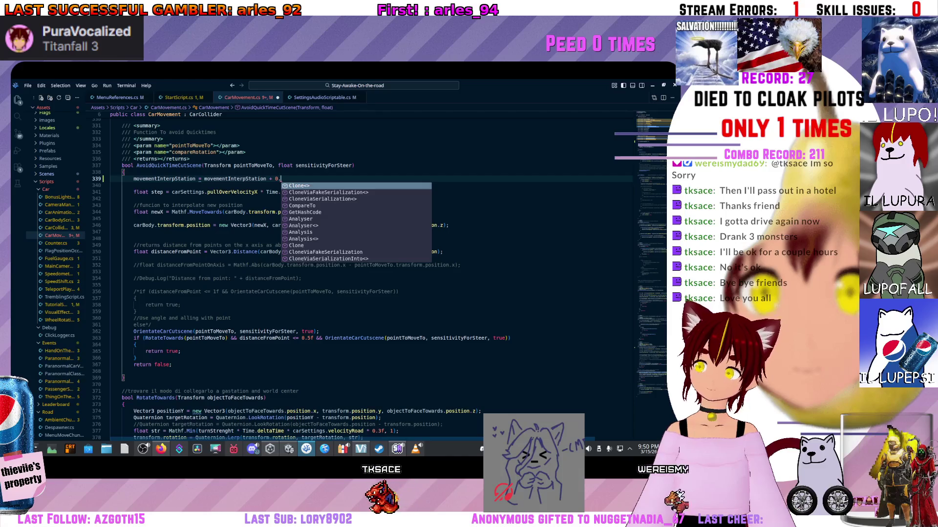
{"action": "type", "text": "1f*time"}
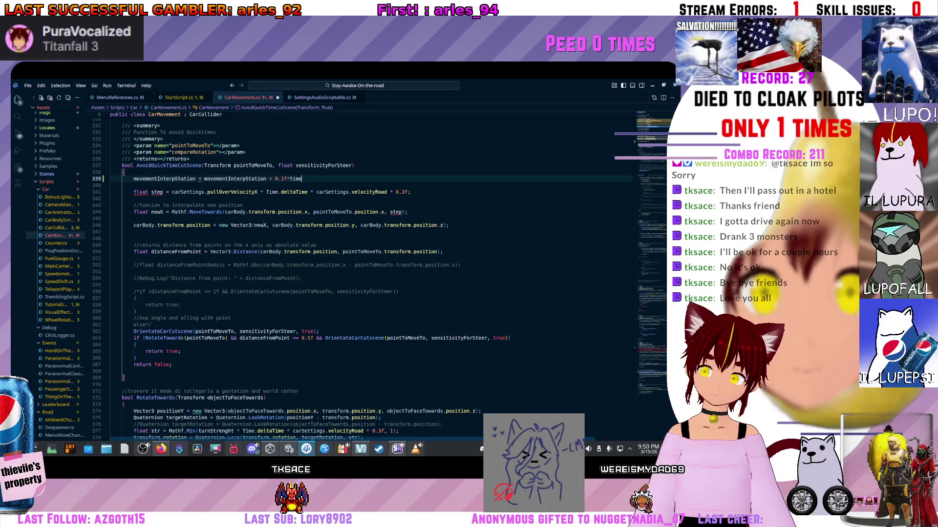
{"action": "key", "text": "ctrl+space"}
{"action": "key", "text": "Return"}
{"action": "type", "text": ".del"}
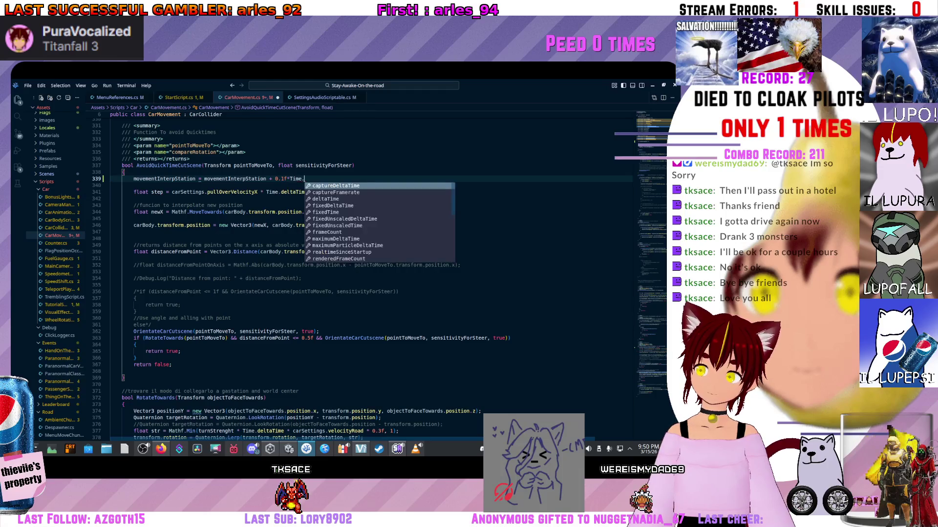
{"action": "key", "text": "Return"}
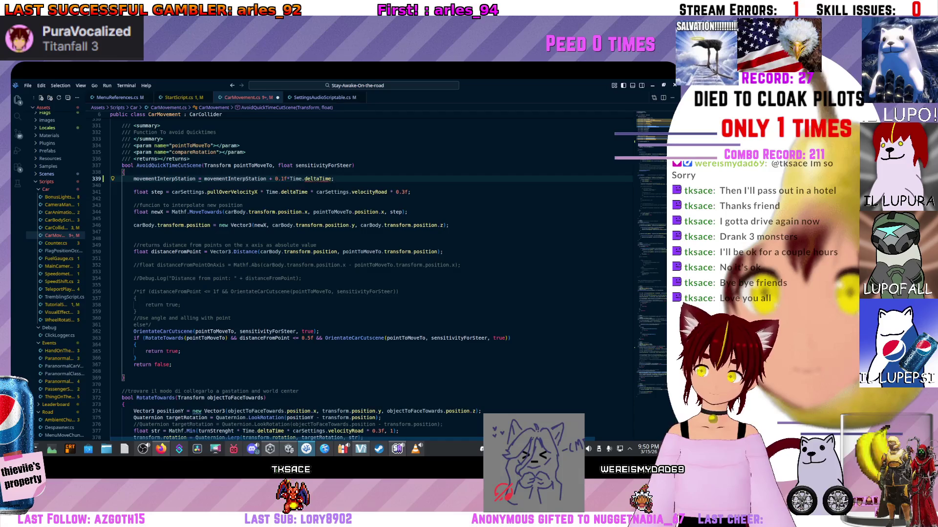
Step: Select the whole movementInterpStation increment line in AvoidQuickTimeCutScene
{"action": "left_click", "coordinate": [308, 192]}
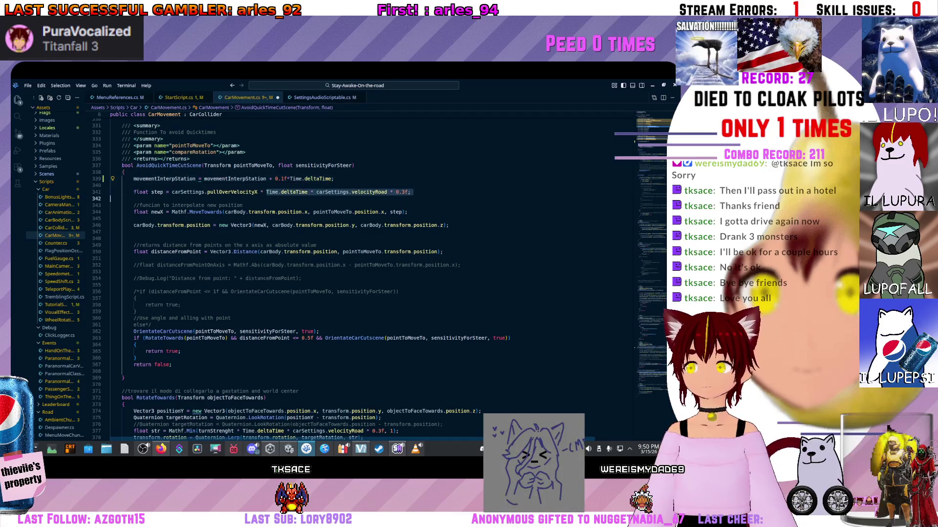
{"action": "scroll", "coordinate": [342, 274], "scroll_direction": "up", "scroll_amount": 15}
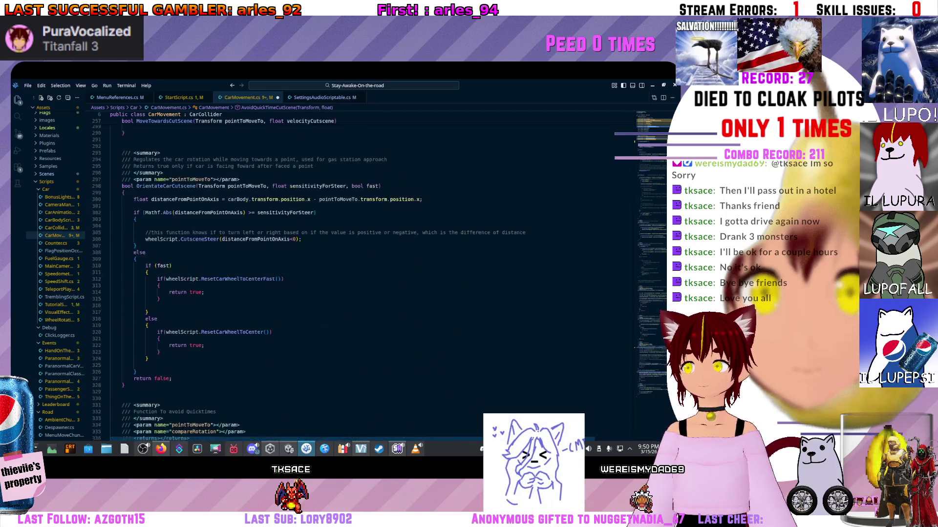
{"action": "scroll", "coordinate": [342, 273], "scroll_direction": "down", "scroll_amount": 15}
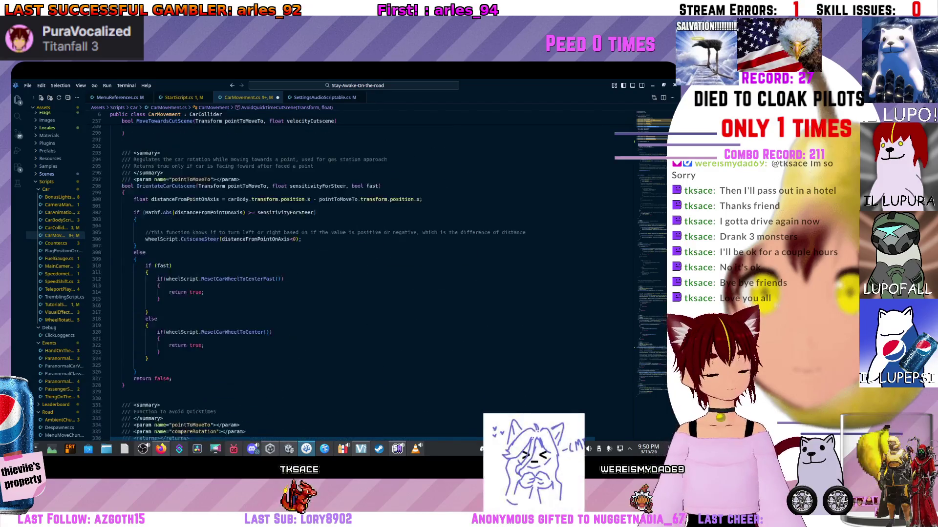
{"action": "scroll", "coordinate": [342, 273], "scroll_direction": "up", "scroll_amount": 3}
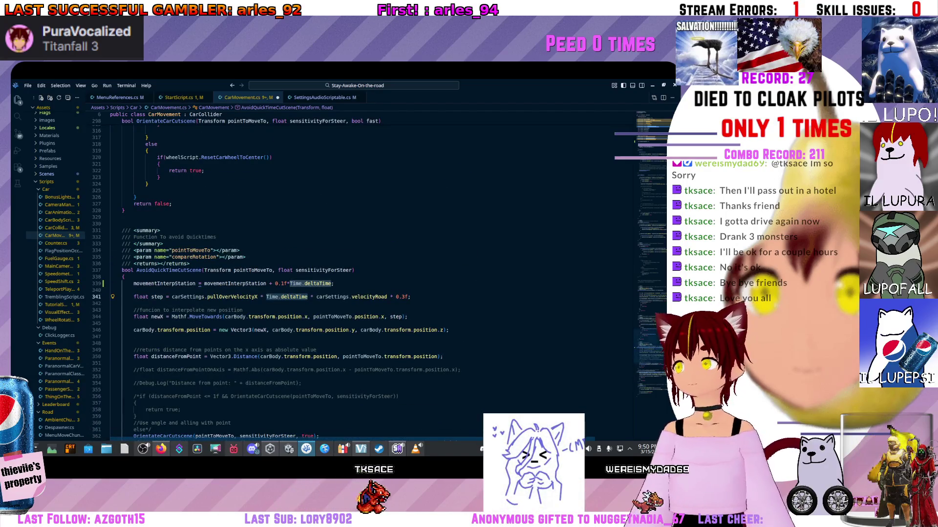
{"action": "scroll", "coordinate": [342, 273], "scroll_direction": "up", "scroll_amount": 20}
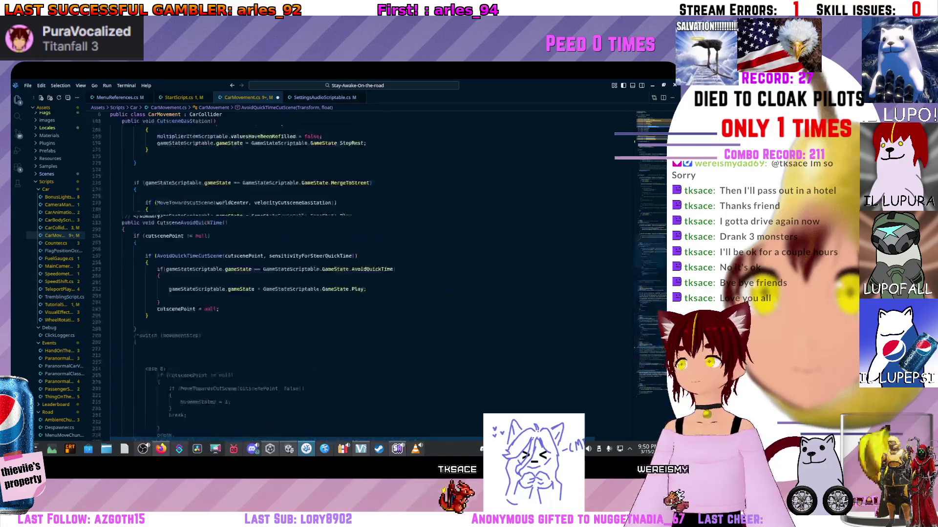
{"action": "scroll", "coordinate": [342, 274], "scroll_direction": "up", "scroll_amount": 20}
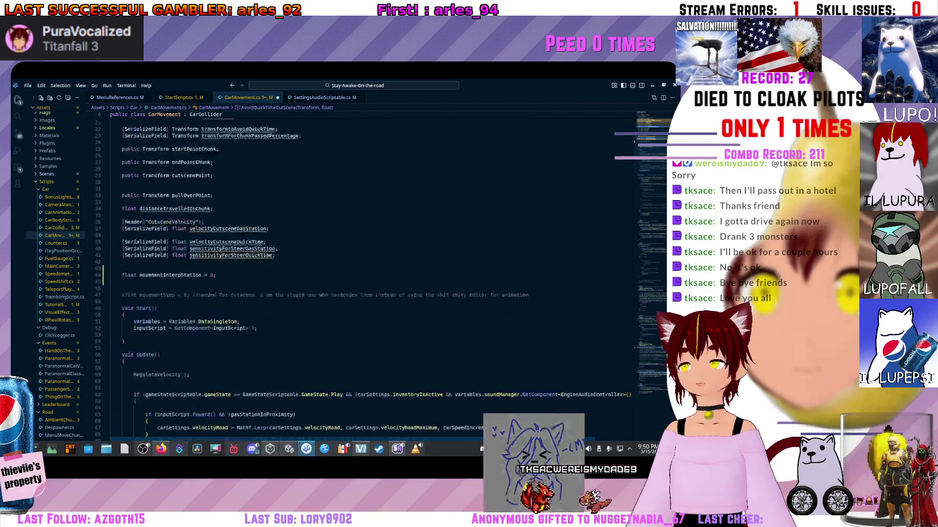
{"action": "scroll", "coordinate": [341, 273], "scroll_direction": "down", "scroll_amount": 20}
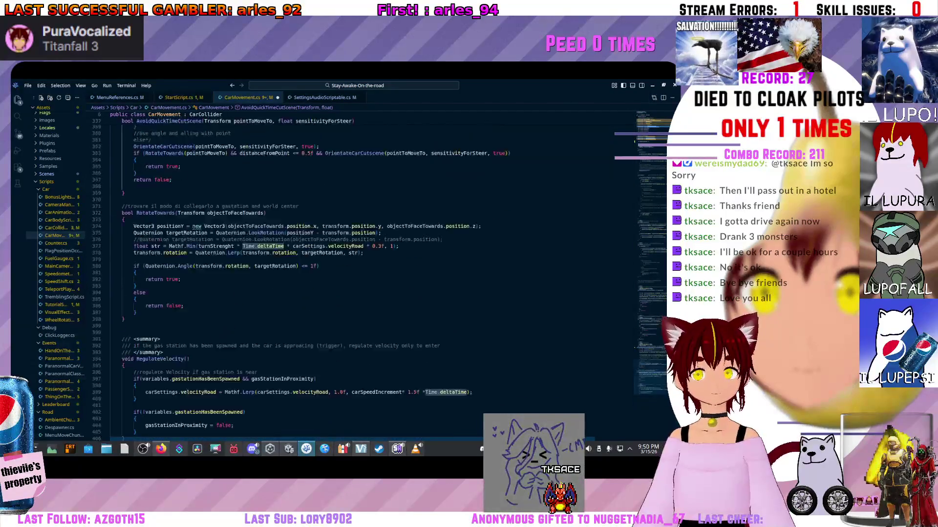
{"action": "scroll", "coordinate": [342, 273], "scroll_direction": "down", "scroll_amount": 2}
{"action": "scroll", "coordinate": [342, 274], "scroll_direction": "up", "scroll_amount": 5}
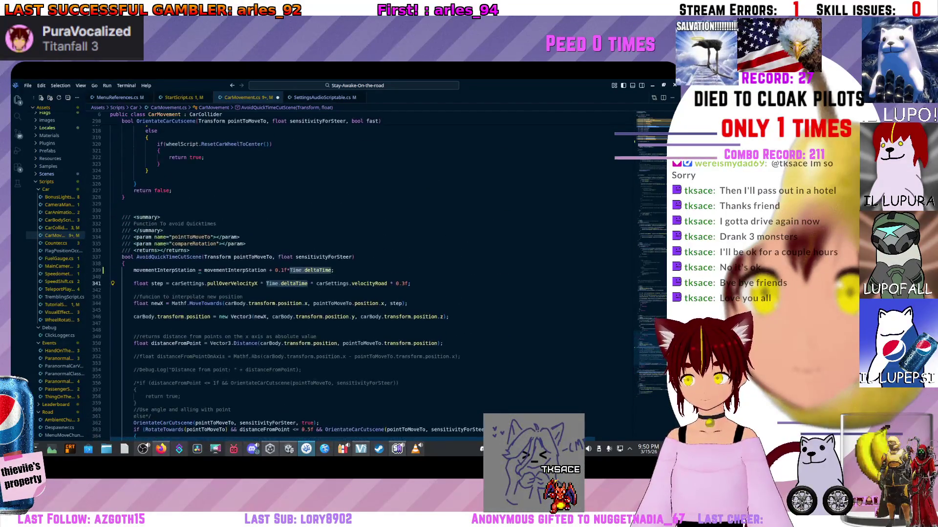
{"action": "mouse_move", "coordinate": [168, 204]}
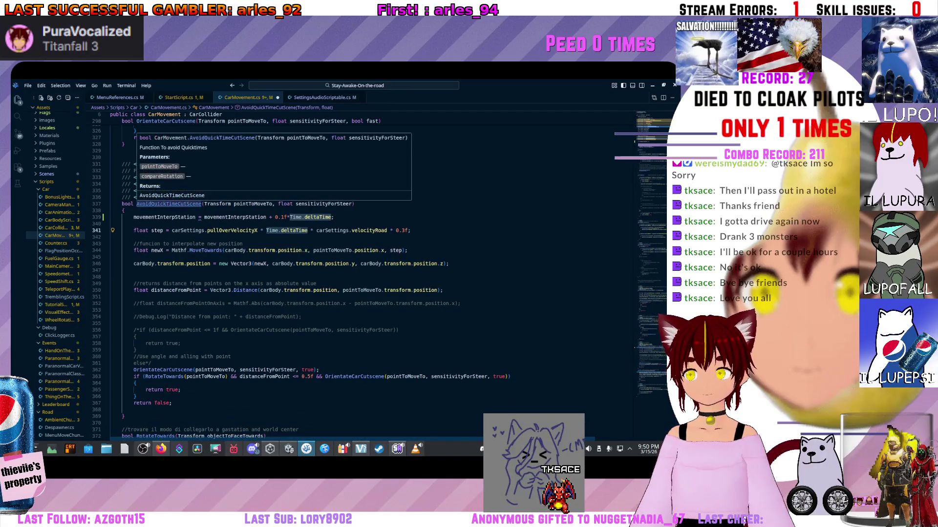
{"action": "scroll", "coordinate": [342, 274], "scroll_direction": "up", "scroll_amount": 3}
{"action": "left_click", "coordinate": [134, 269]}
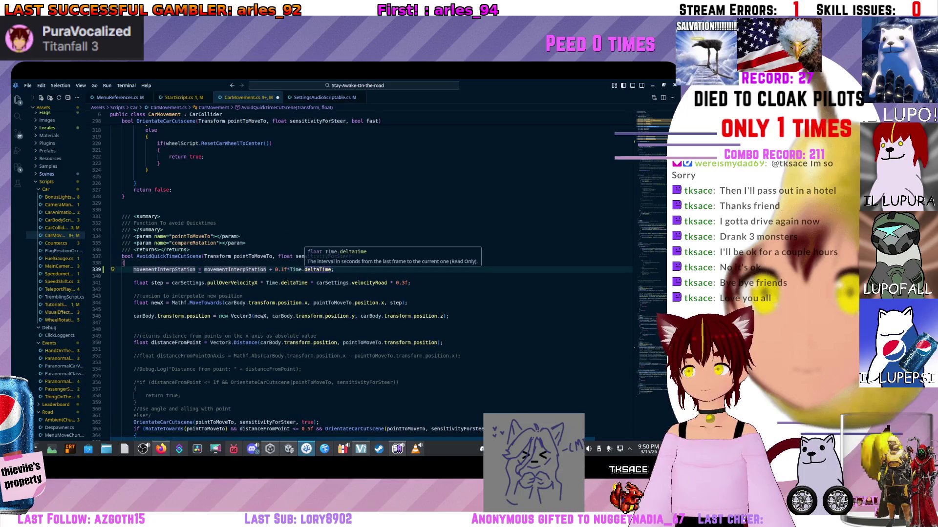
{"action": "key", "text": "ctrl+l"}
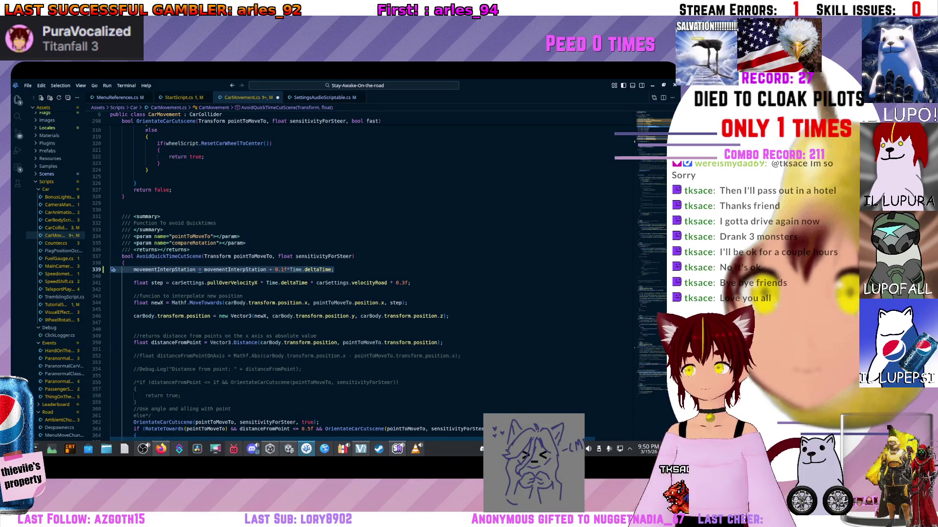
Step: Move up to MoveTowardsCutScene and place the cursor on its empty first line
{"action": "scroll", "coordinate": [342, 274], "scroll_direction": "up", "scroll_amount": 4}
{"action": "scroll", "coordinate": [342, 273], "scroll_direction": "down", "scroll_amount": 10}
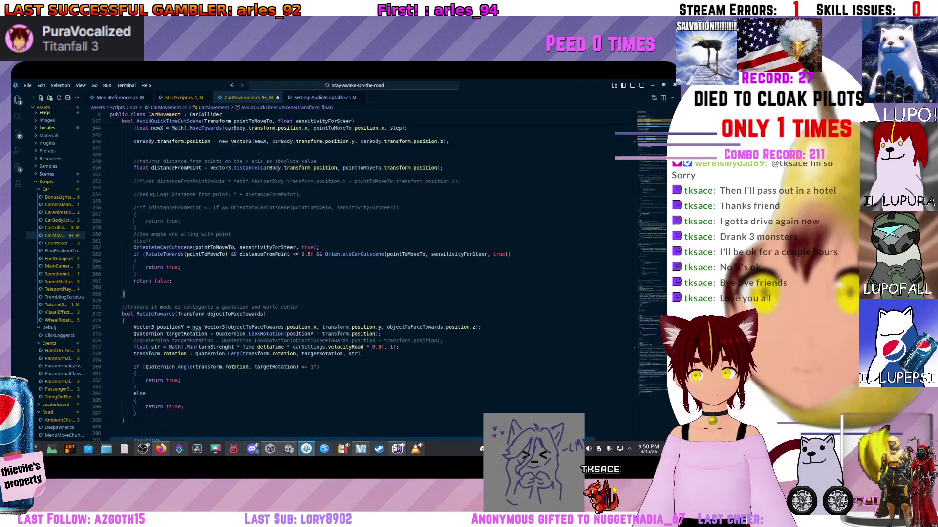
{"action": "scroll", "coordinate": [342, 274], "scroll_direction": "down", "scroll_amount": 4}
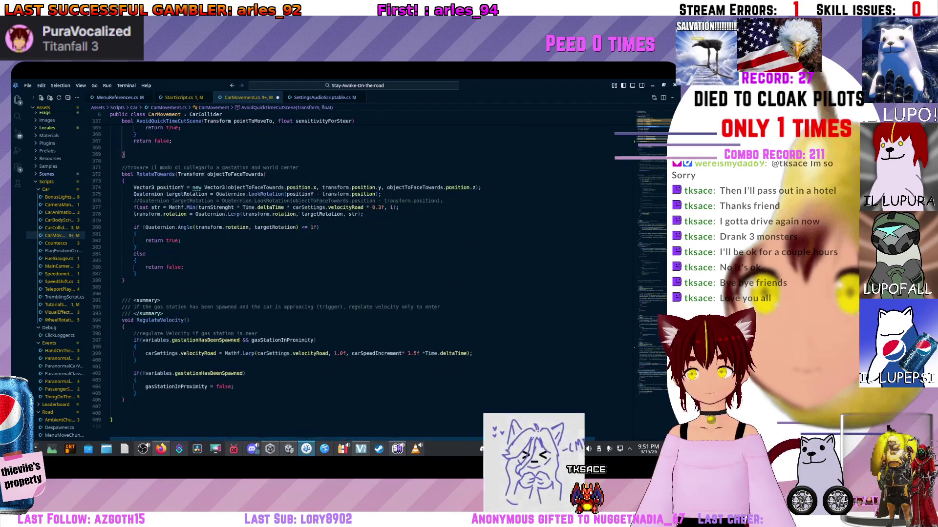
{"action": "scroll", "coordinate": [342, 273], "scroll_direction": "up", "scroll_amount": 11}
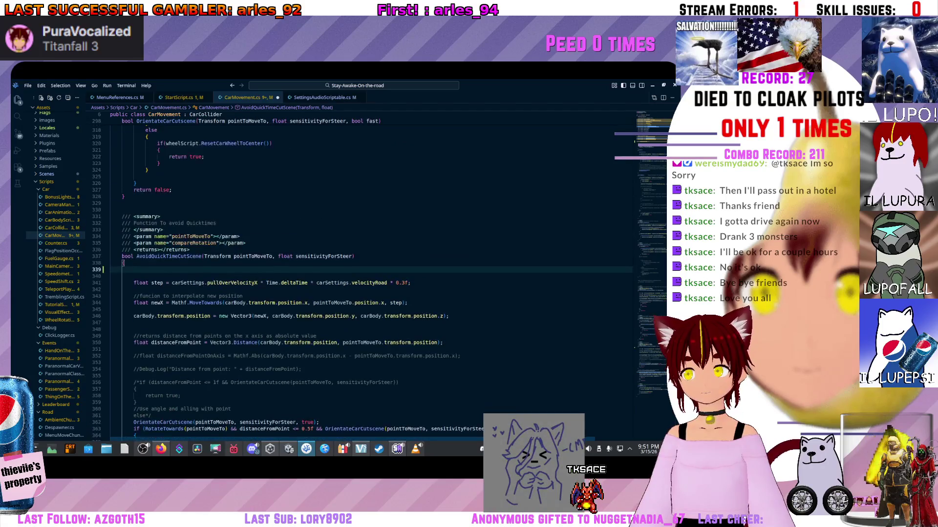
{"action": "scroll", "coordinate": [166, 260], "scroll_direction": "up", "scroll_amount": 12}
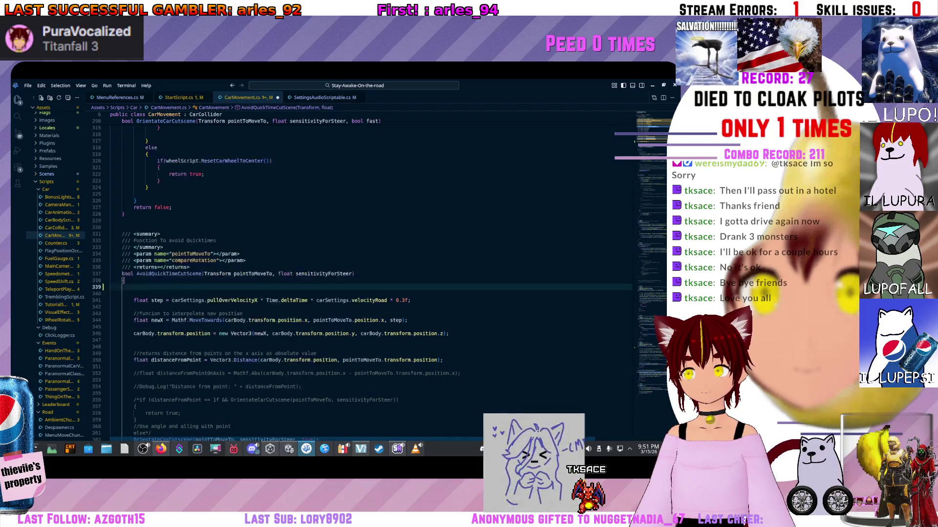
{"action": "scroll", "coordinate": [166, 259], "scroll_direction": "up", "scroll_amount": 10}
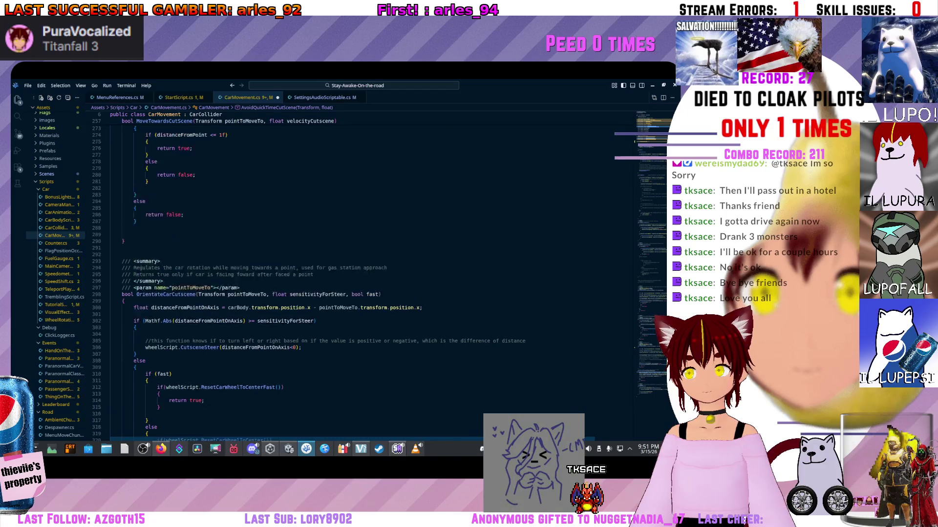
{"action": "left_click", "coordinate": [111, 216]}
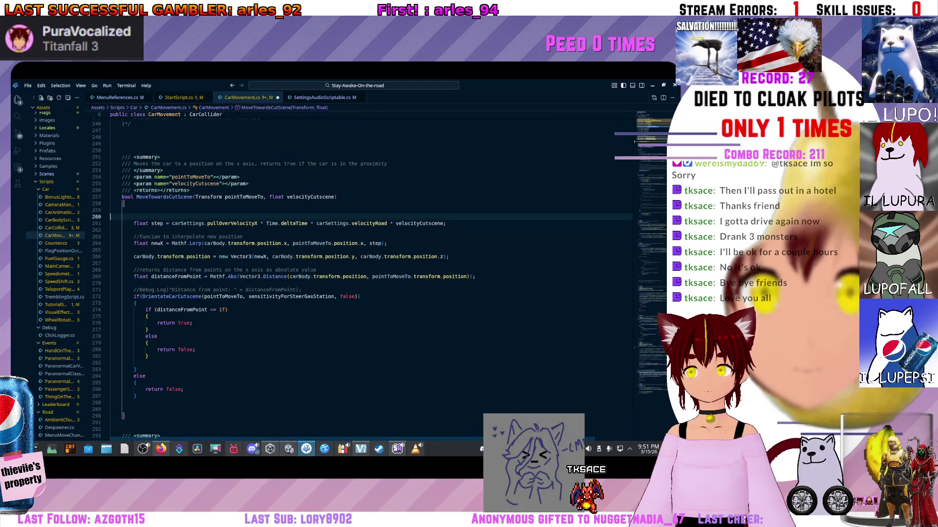
Step: Put the movementInterpStation increment at the top of MoveTowardsCutScene, separate from the step calculation
{"action": "key", "text": "Delete"}
{"action": "type", "text": "movementInterpStation = movementInterpStation + 0.1f*Time.deltaTime;"}
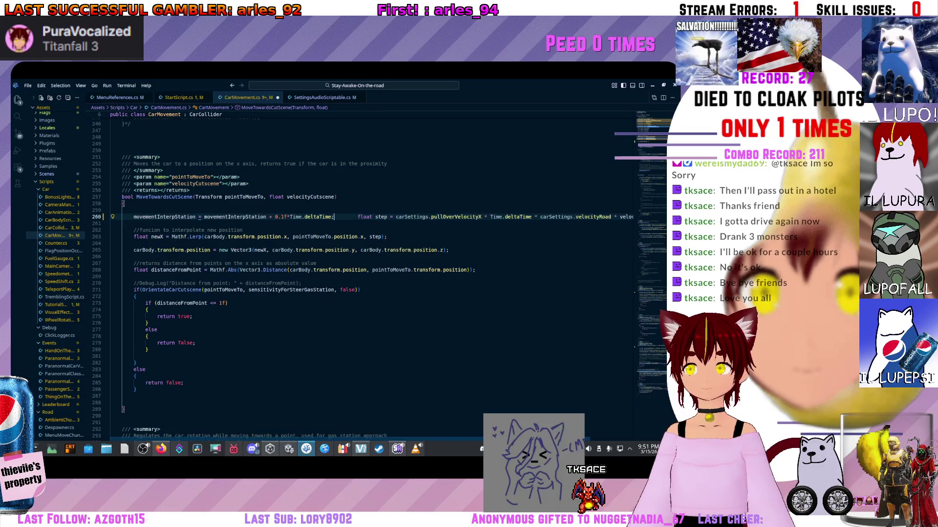
{"action": "key", "text": "Return"}
{"action": "key", "text": "Return"}
{"action": "key", "text": "Up"}
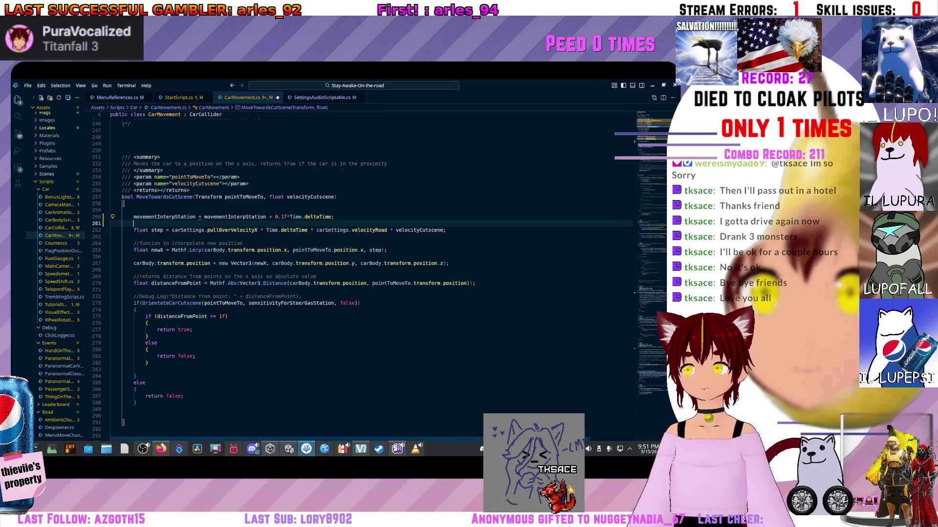
Step: Review both call sites of MoveTowardsCutScene in the References peek, then close it
{"action": "left_click", "coordinate": [163, 197]}
{"action": "key", "text": "shift+F12"}
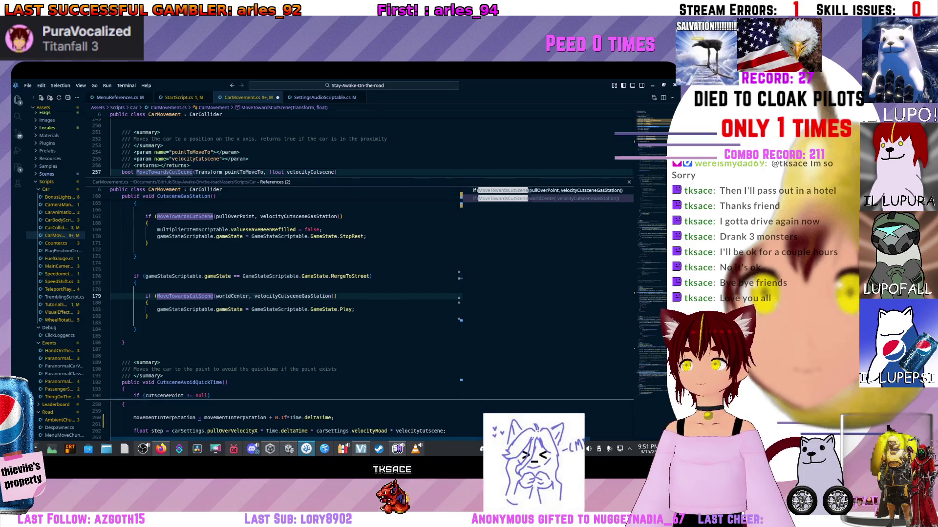
{"action": "left_click", "coordinate": [547, 191]}
{"action": "key", "text": "Down"}
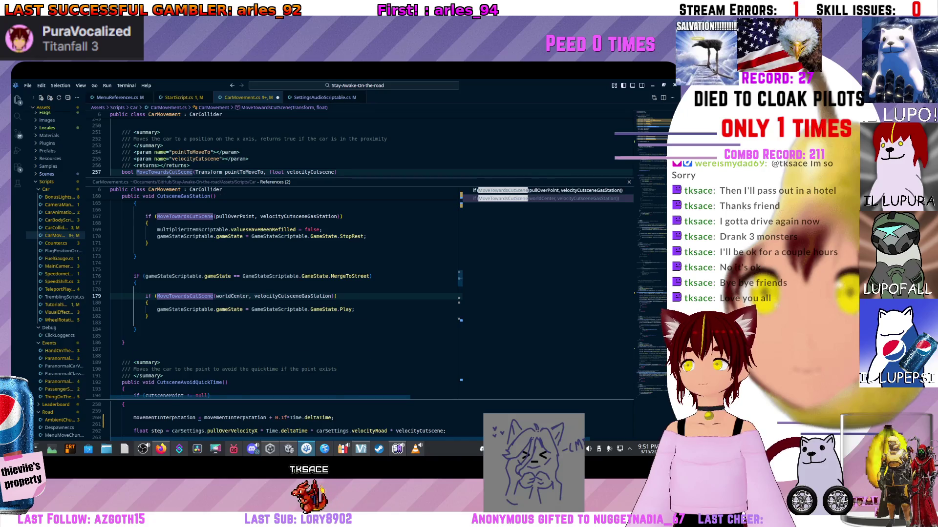
{"action": "key", "text": "Up"}
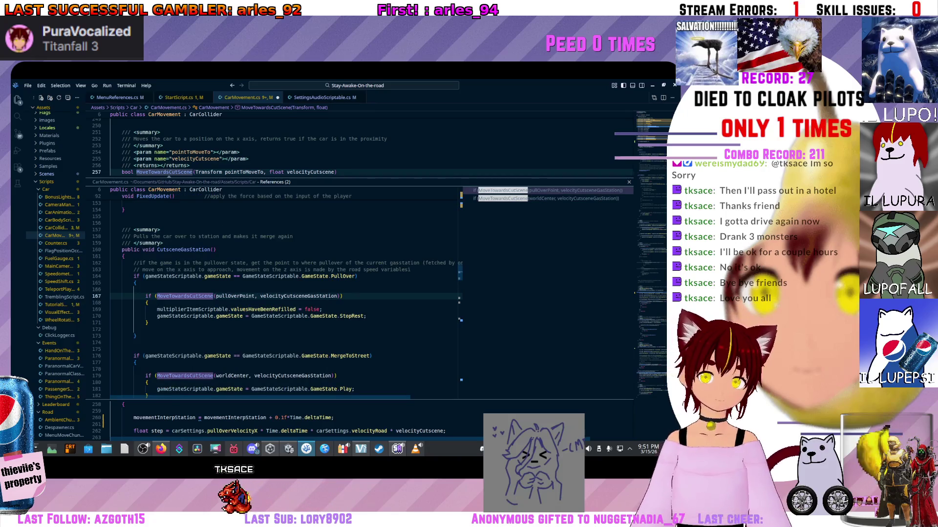
{"action": "mouse_move", "coordinate": [298, 296]}
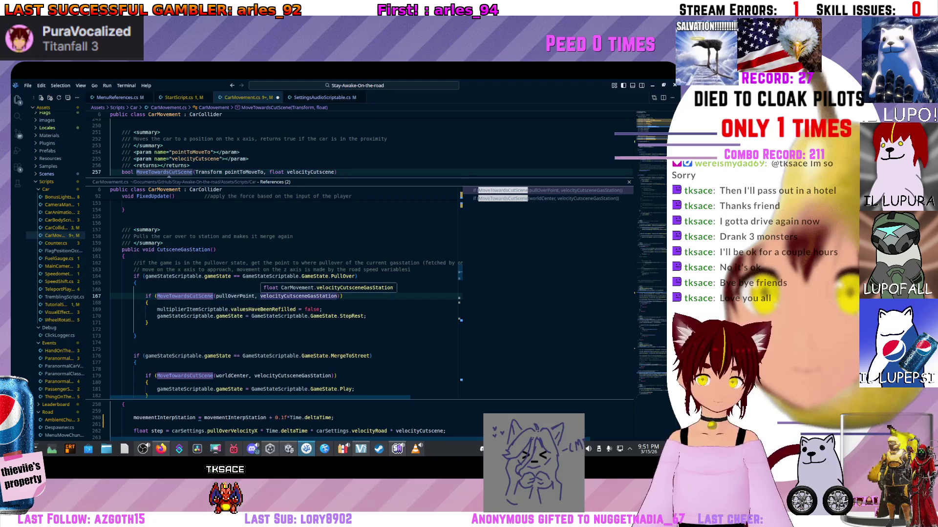
{"action": "key", "text": "Down"}
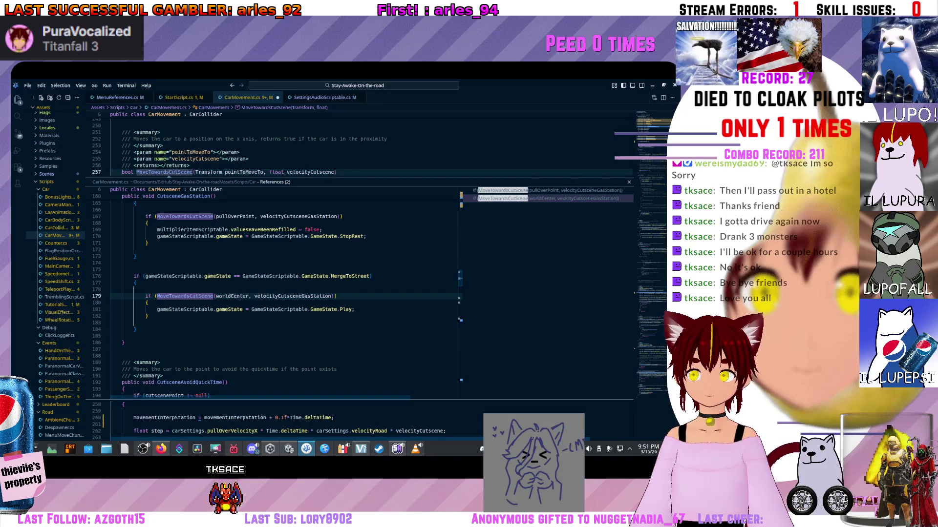
{"action": "key", "text": "Escape"}
Step: Add float dt = Time.deltaTime; as the first line of MoveTowardsCutscene
{"action": "left_click", "coordinate": [119, 186]}
{"action": "type", "text": "dt = ti"}
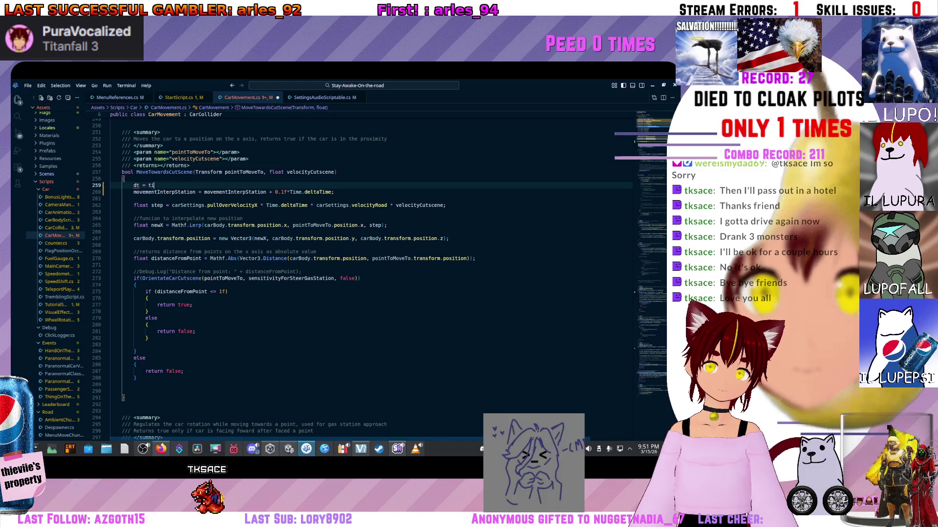
{"action": "type", "text": "me.d"}
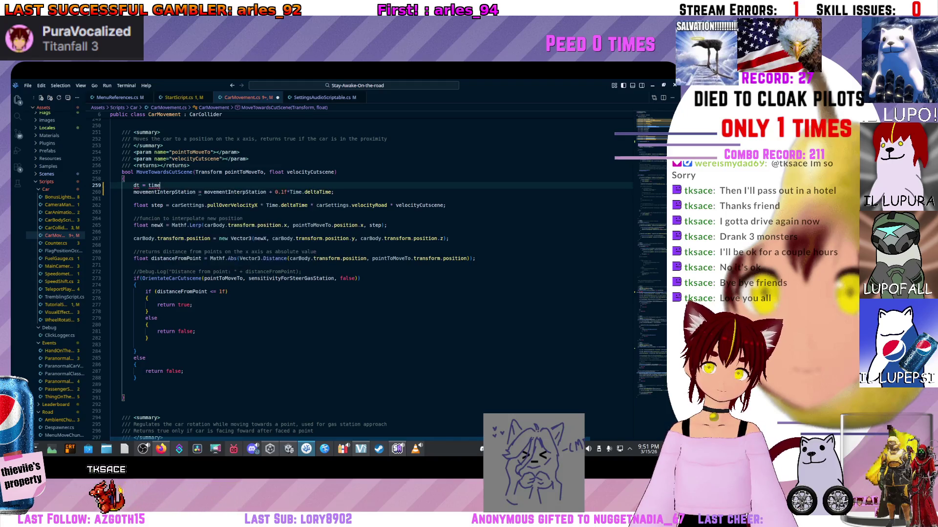
{"action": "key", "text": "BackSpace"}
{"action": "key", "text": "BackSpace"}
{"action": "key", "text": "BackSpace"}
{"action": "type", "text": "Time.deltaTime;"}
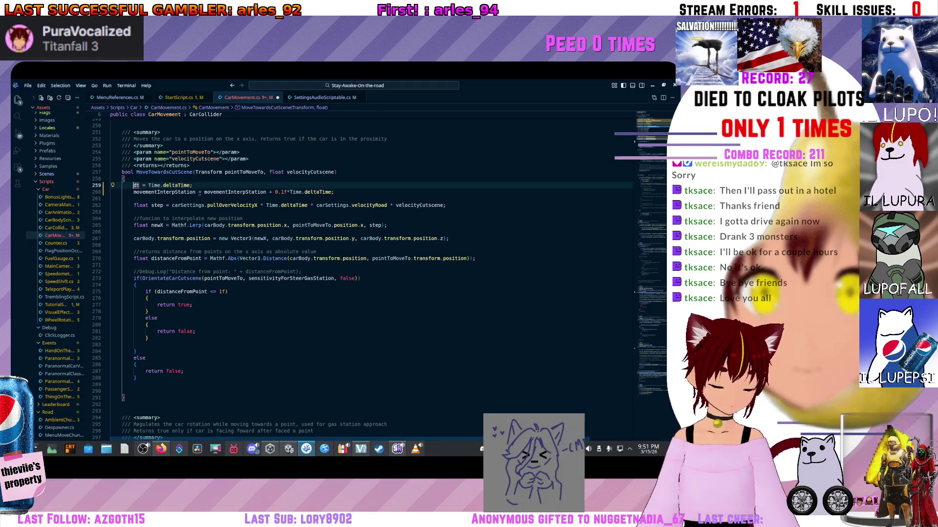
{"action": "type", "text": "float"}
{"action": "left_click", "coordinate": [152, 186]}
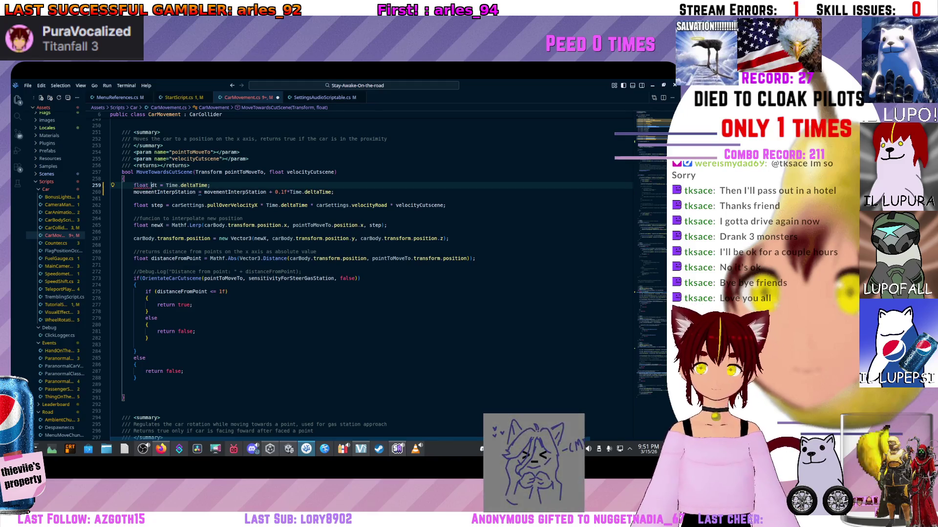
Step: Replace Time.deltaTime with dt in the interpolation increment and the step calculation
{"action": "key", "text": "Down"}
{"action": "key", "text": "End"}
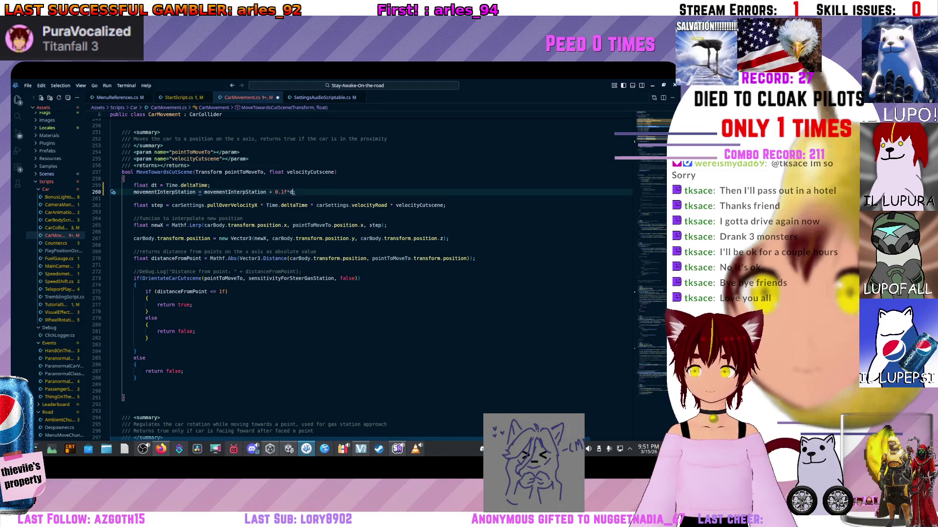
{"action": "key", "text": "ctrl+space"}
{"action": "key", "text": "Escape"}
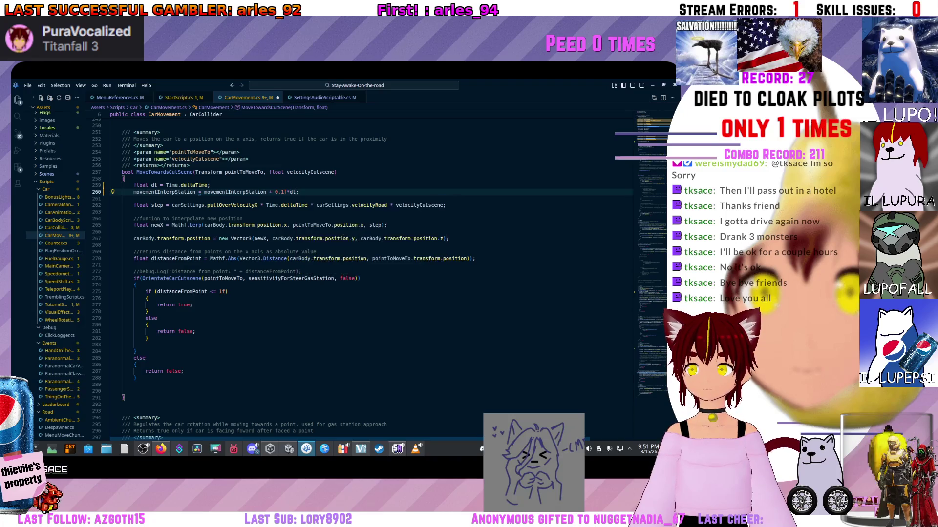
{"action": "left_click_drag", "start_coordinate": [308, 205], "coordinate": [267, 205]}
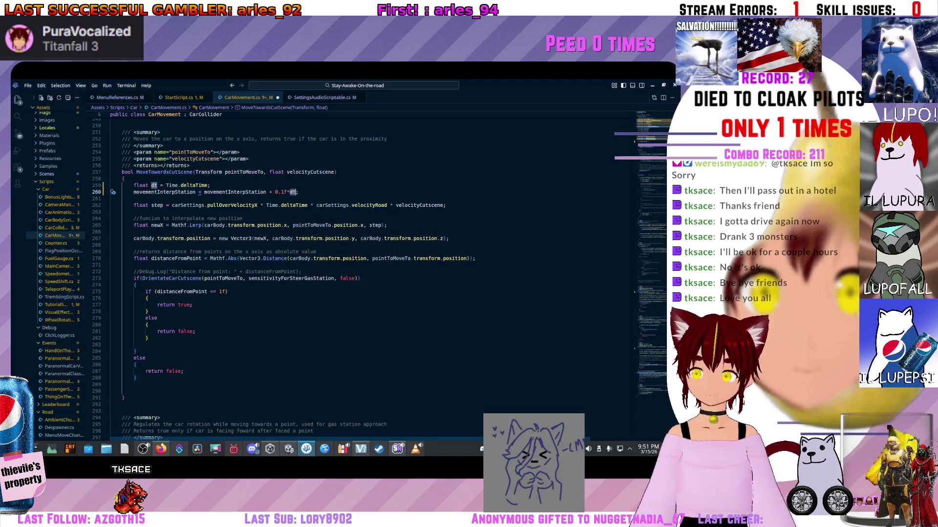
{"action": "type", "text": "dt"}
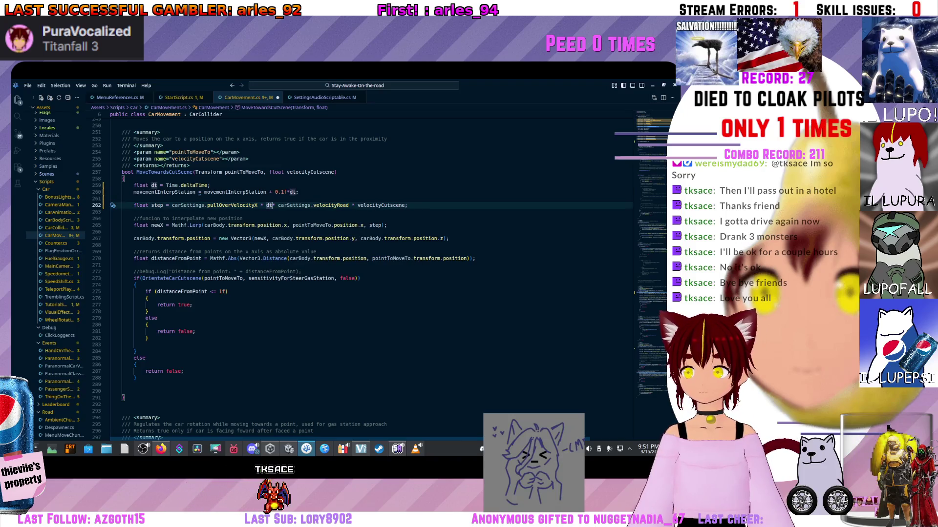
{"action": "left_click", "coordinate": [360, 278]}
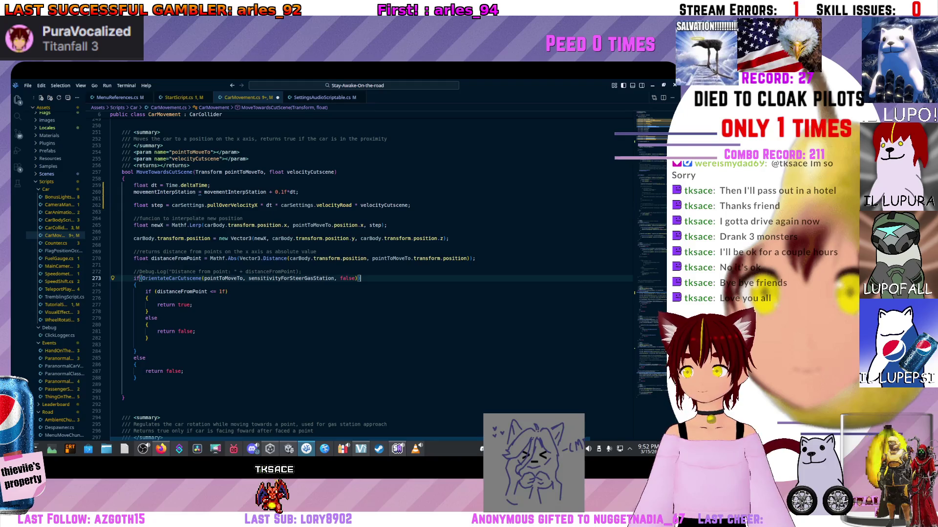
{"action": "mouse_move", "coordinate": [337, 239]}
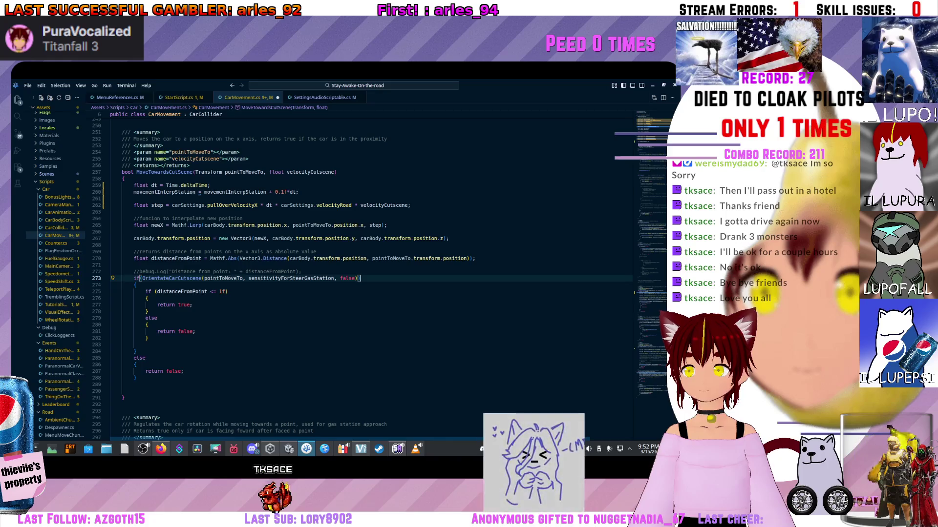
{"action": "scroll", "coordinate": [361, 274], "scroll_direction": "down", "scroll_amount": 10}
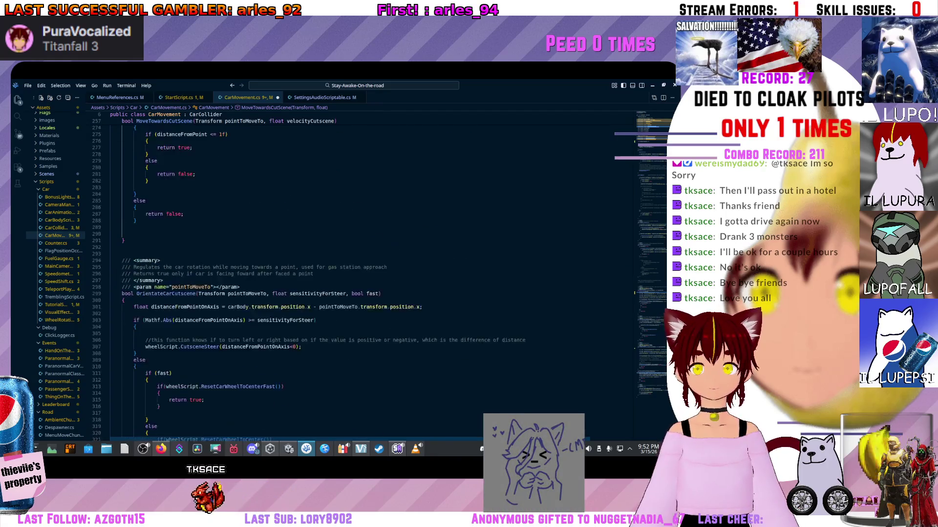
{"action": "scroll", "coordinate": [342, 273], "scroll_direction": "down", "scroll_amount": 8}
{"action": "left_click", "coordinate": [127, 275]}
{"action": "type", "text": "float dt =Time"}
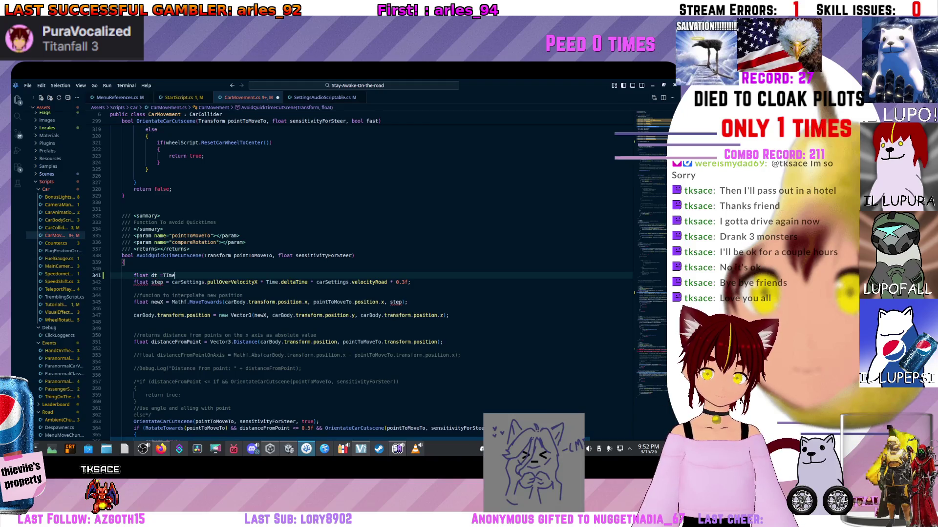
{"action": "key", "text": "BackSpace"}
{"action": "key", "text": "BackSpace"}
{"action": "key", "text": "BackSpace"}
{"action": "type", "text": "ime.del"}
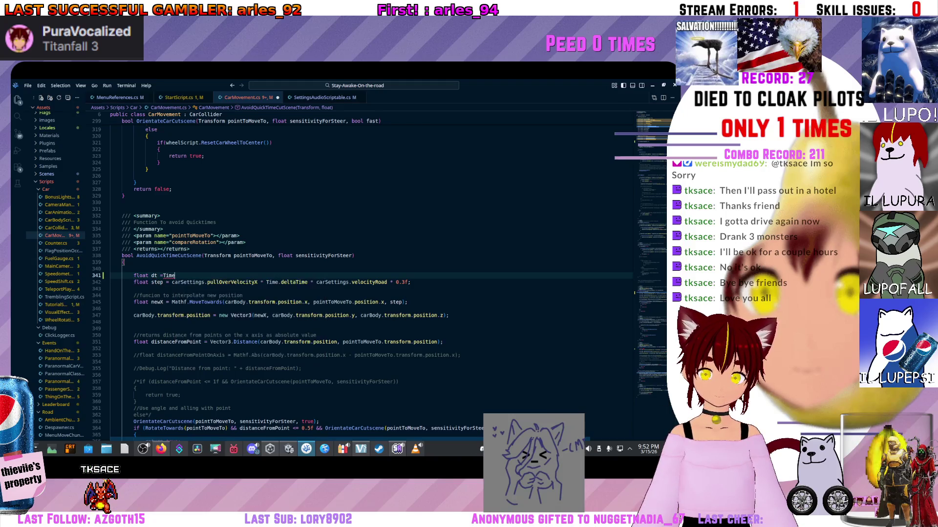
{"action": "key", "text": "Tab"}
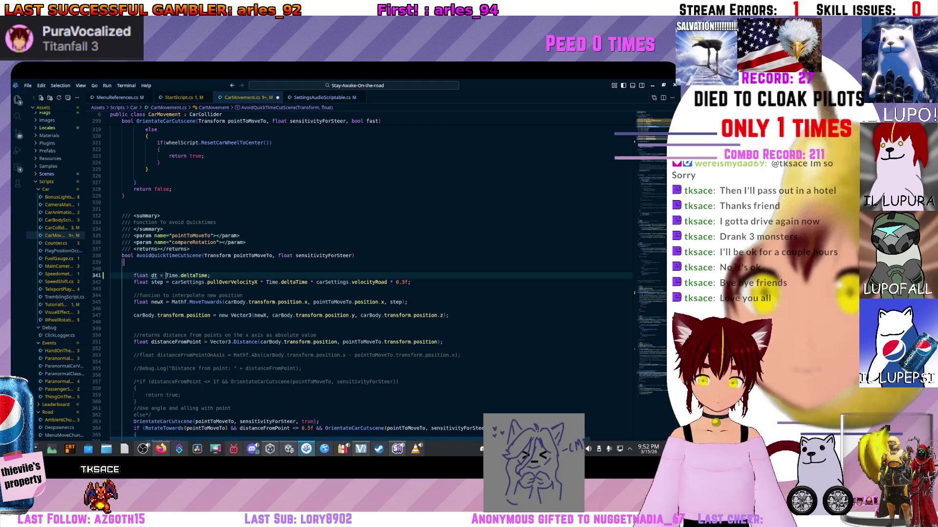
{"action": "left_click", "coordinate": [210, 275]}
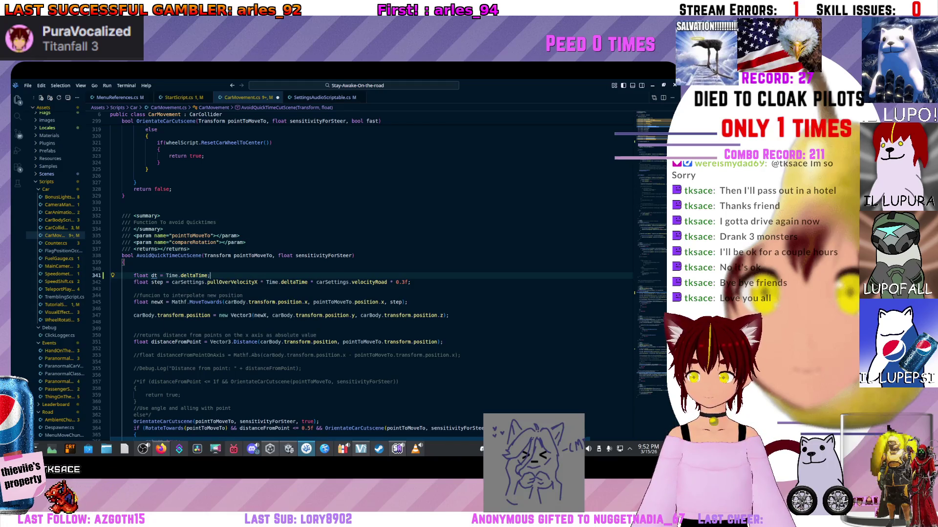
{"action": "left_click_drag", "start_coordinate": [266, 283], "coordinate": [308, 282]}
{"action": "type", "text": "dt"}
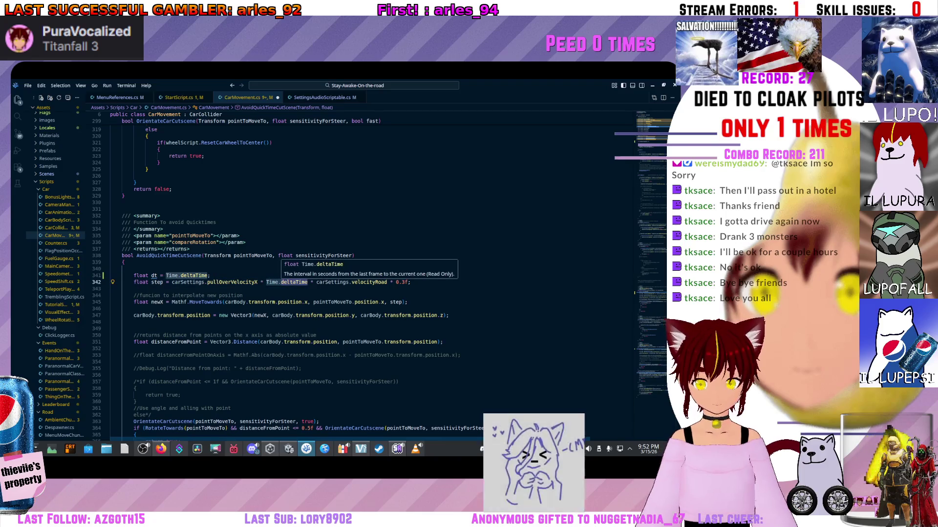
{"action": "left_click_drag", "start_coordinate": [243, 296], "coordinate": [111, 289]}
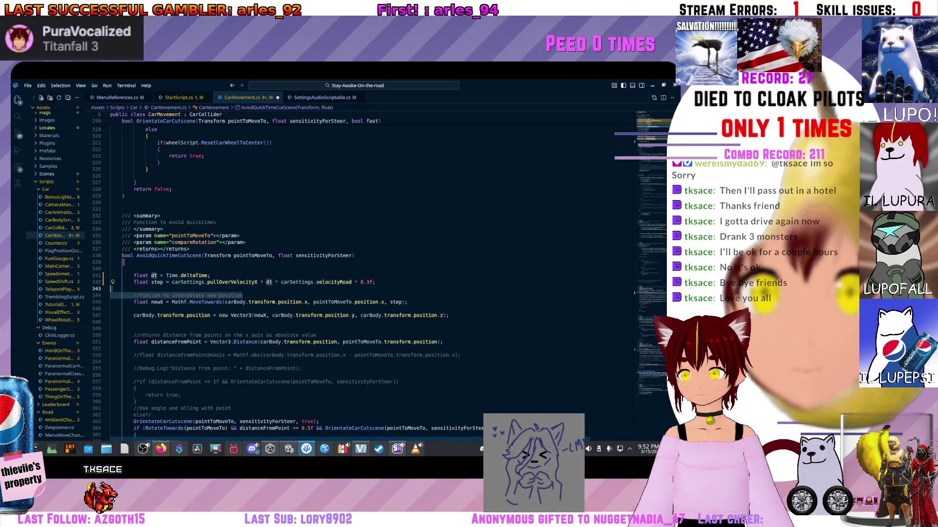
{"action": "left_click", "coordinate": [134, 309]}
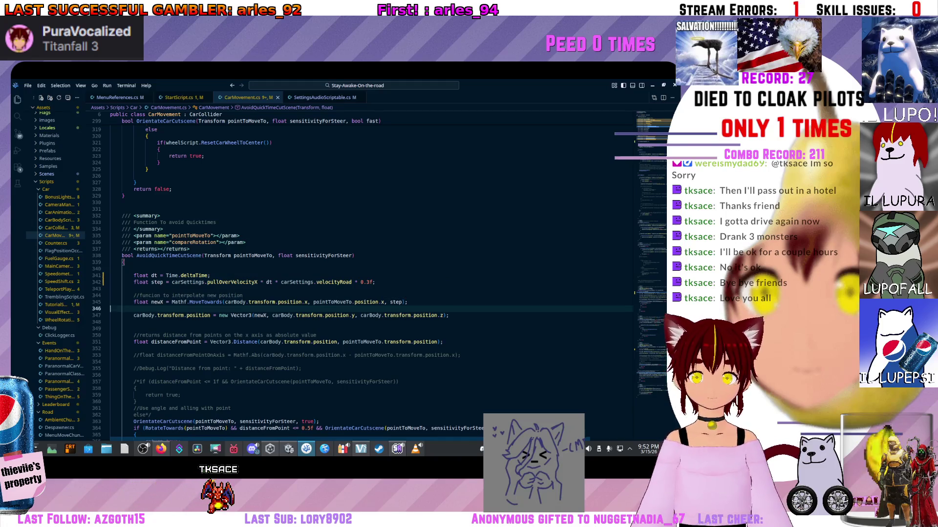
{"action": "key", "text": "ctrl+z"}
{"action": "key", "text": "ctrl+z"}
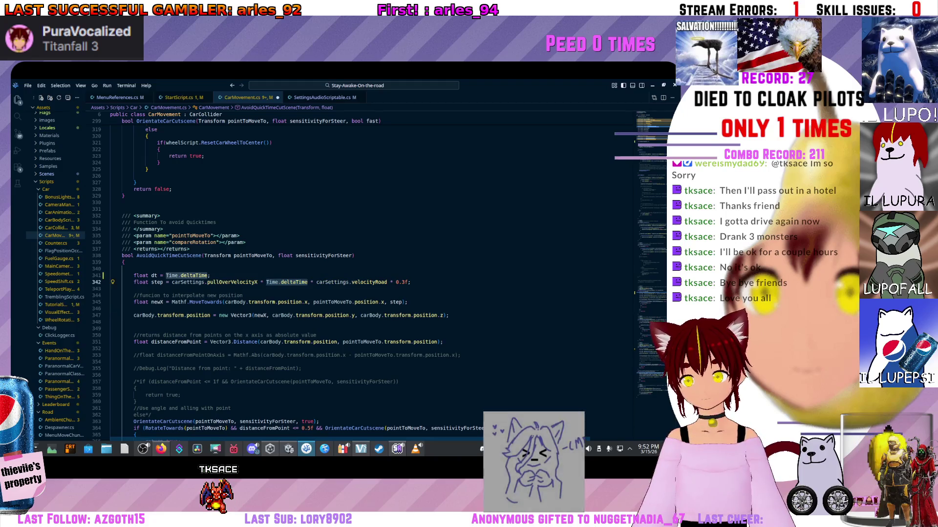
{"action": "key", "text": "shift+Up"}
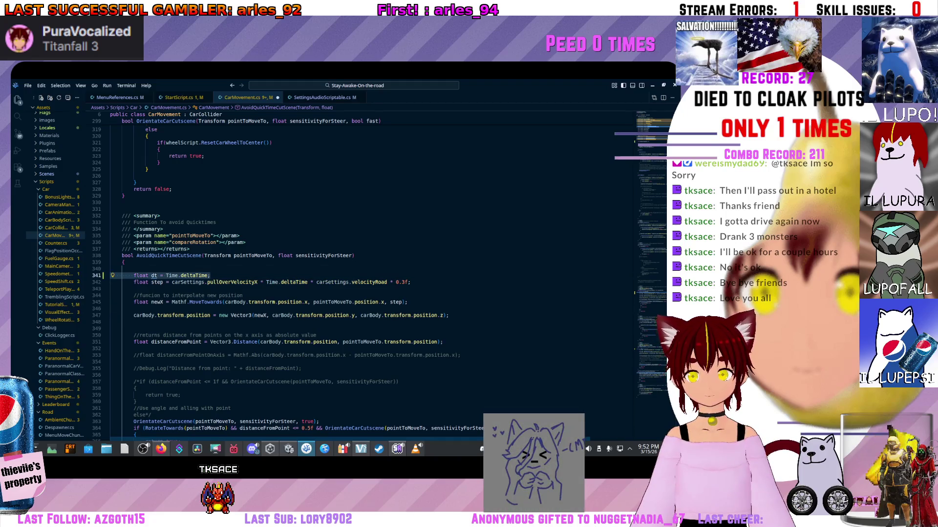
{"action": "key", "text": "BackSpace"}
{"action": "key", "text": "Up"}
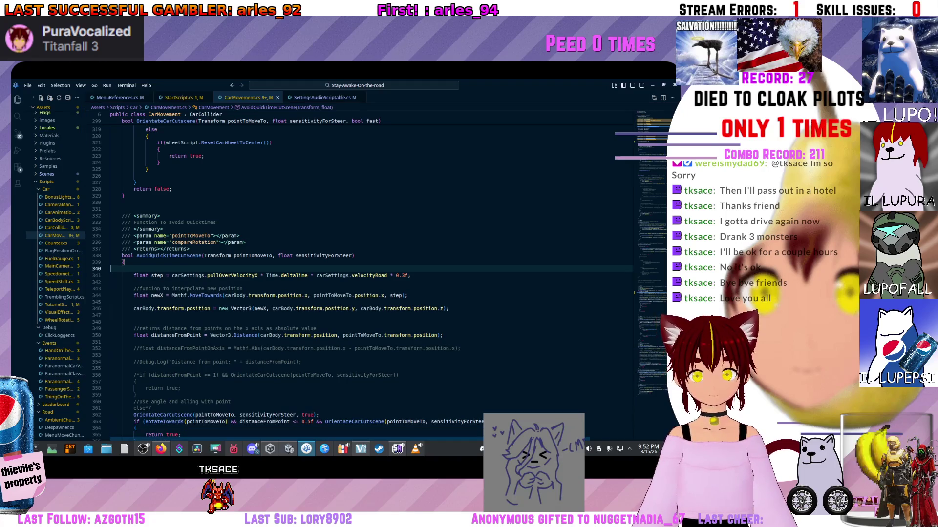
{"action": "scroll", "coordinate": [361, 273], "scroll_direction": "up", "scroll_amount": 20}
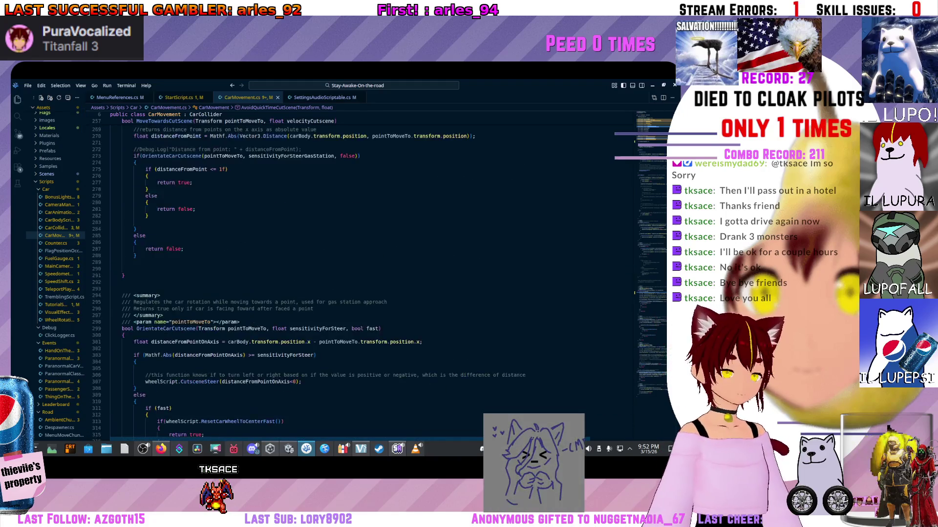
Step: Add movementInterpStation = 0; just before return true in MoveTowardsCutscene's arrival branch
{"action": "scroll", "coordinate": [361, 273], "scroll_direction": "up", "scroll_amount": 1}
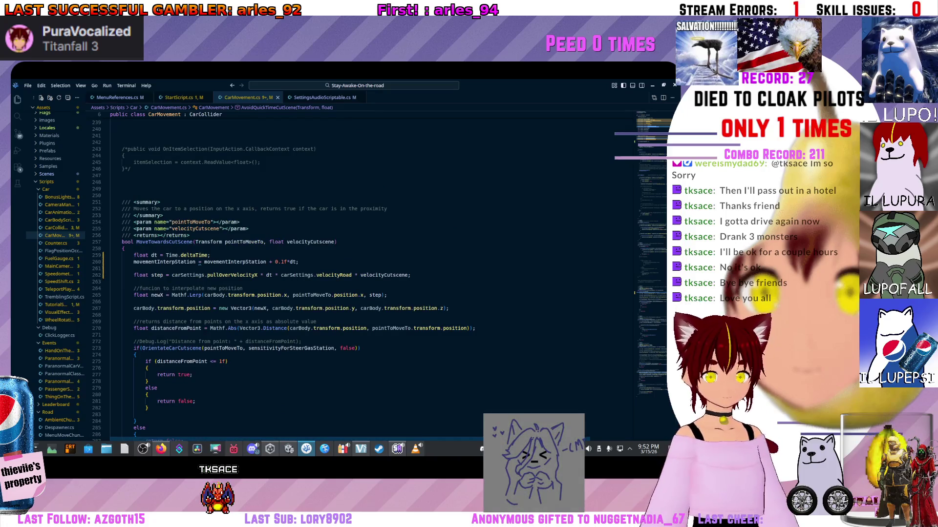
{"action": "left_click", "coordinate": [210, 255]}
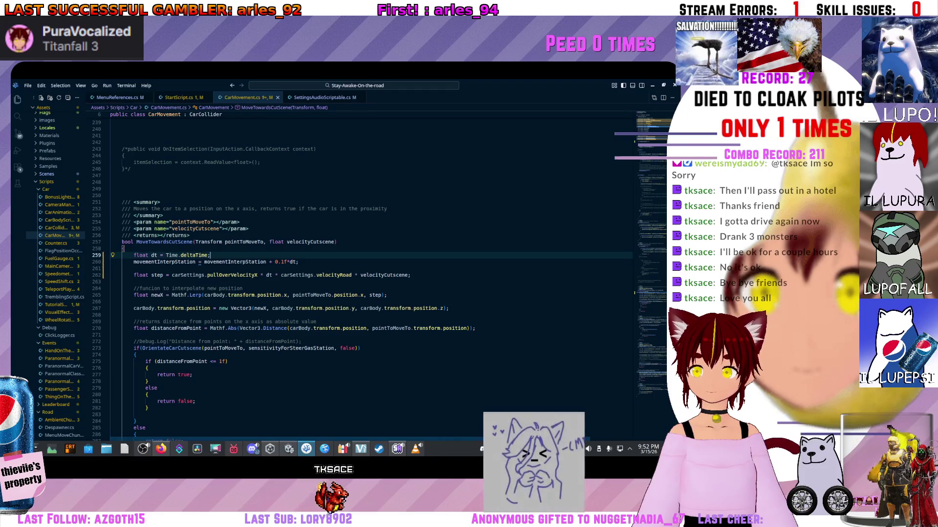
{"action": "left_click", "coordinate": [210, 262]}
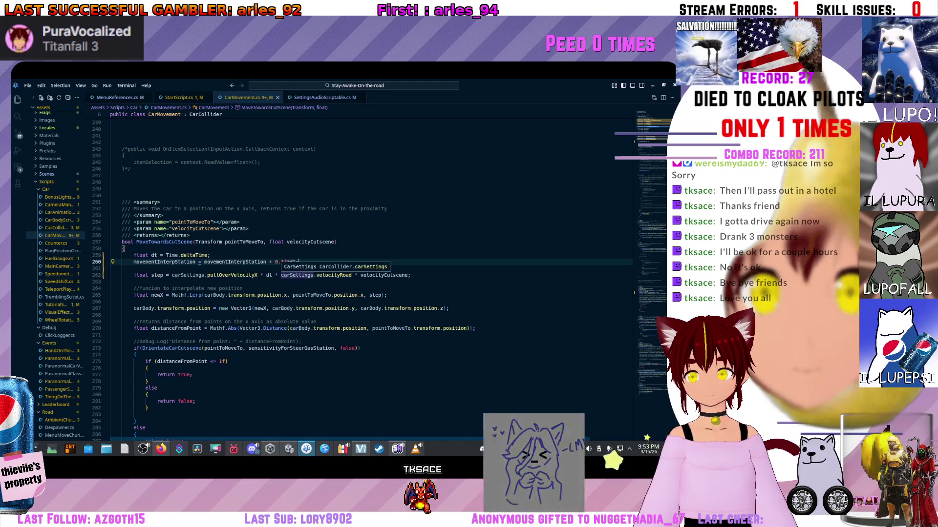
{"action": "scroll", "coordinate": [371, 274], "scroll_direction": "down", "scroll_amount": 2}
{"action": "left_click", "coordinate": [147, 333]}
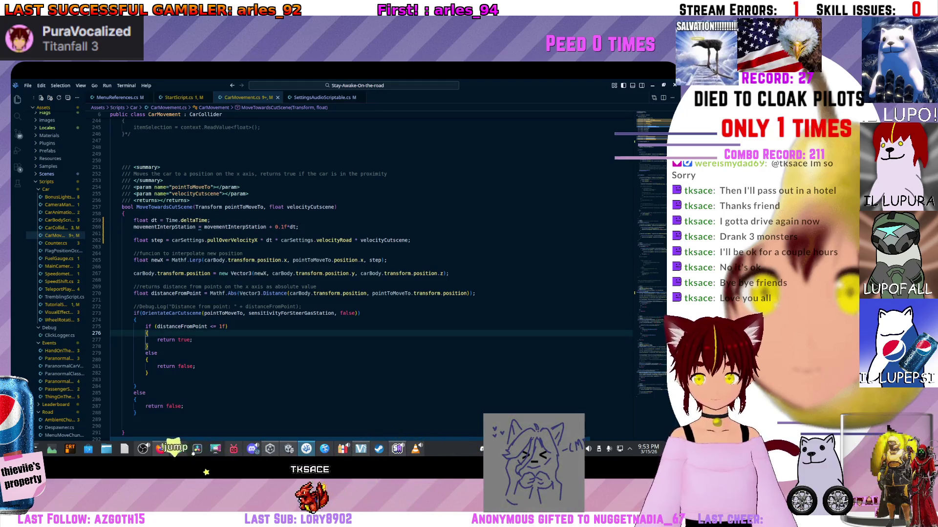
{"action": "key", "text": "Return"}
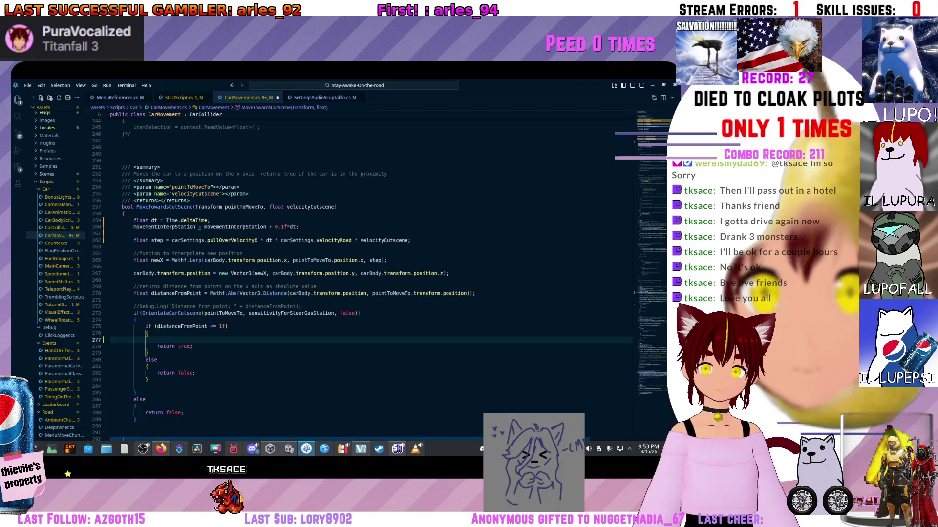
{"action": "type", "text": "move"}
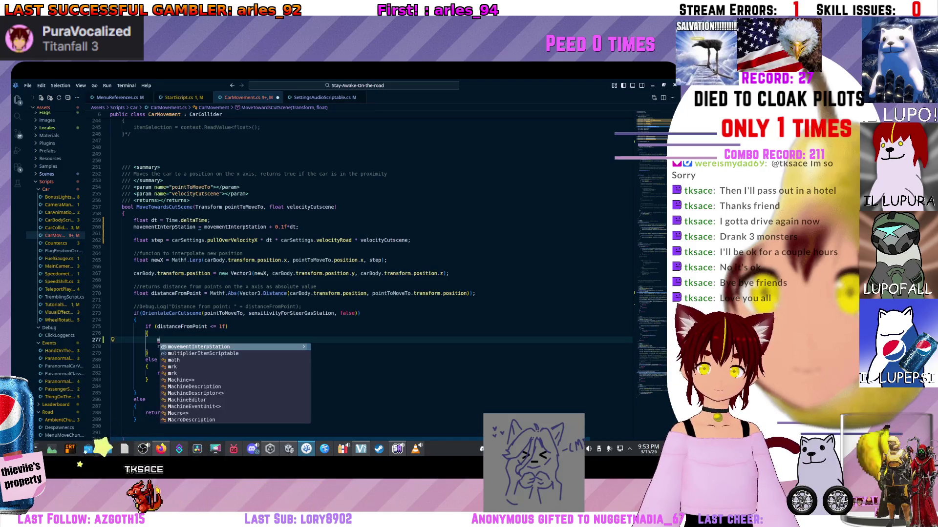
{"action": "key", "text": "Tab"}
{"action": "type", "text": "="}
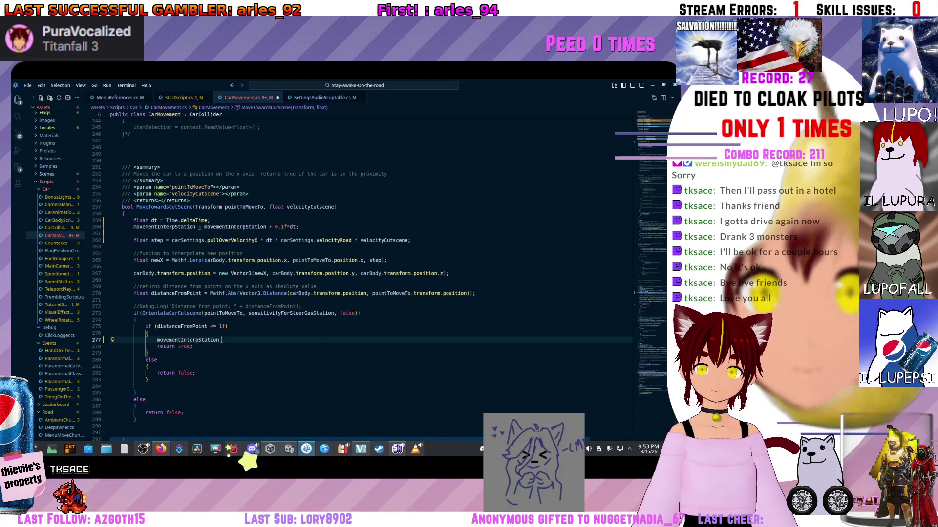
{"action": "scroll", "coordinate": [342, 273], "scroll_direction": "down", "scroll_amount": 3}
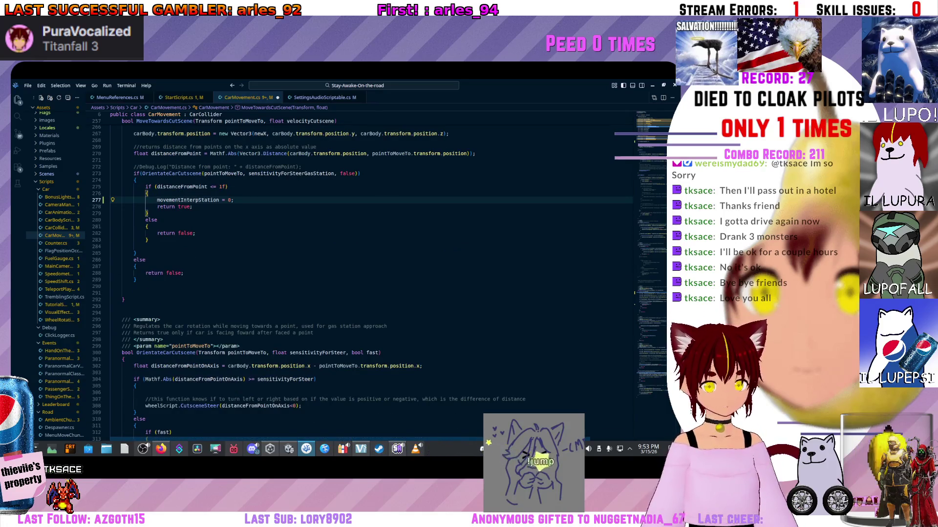
{"action": "scroll", "coordinate": [361, 278], "scroll_direction": "up", "scroll_amount": 8}
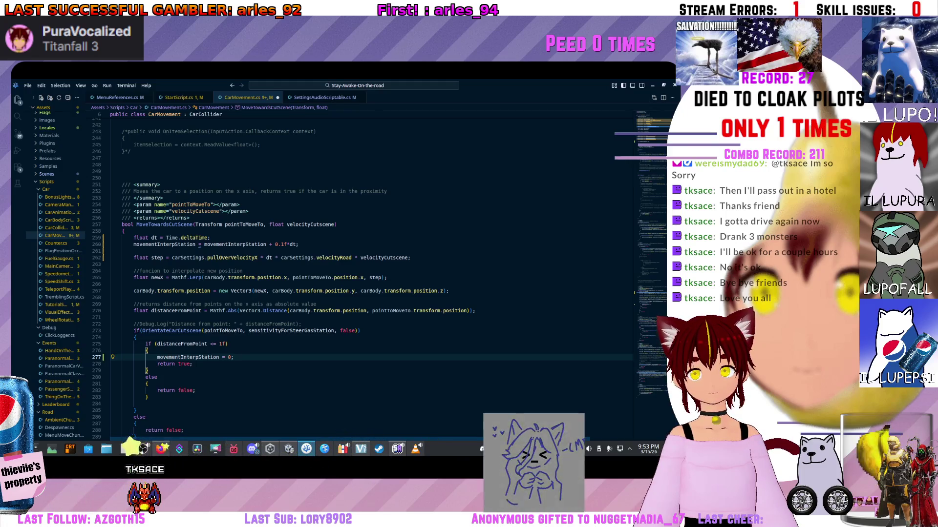
{"action": "scroll", "coordinate": [171, 278], "scroll_direction": "down", "scroll_amount": 2}
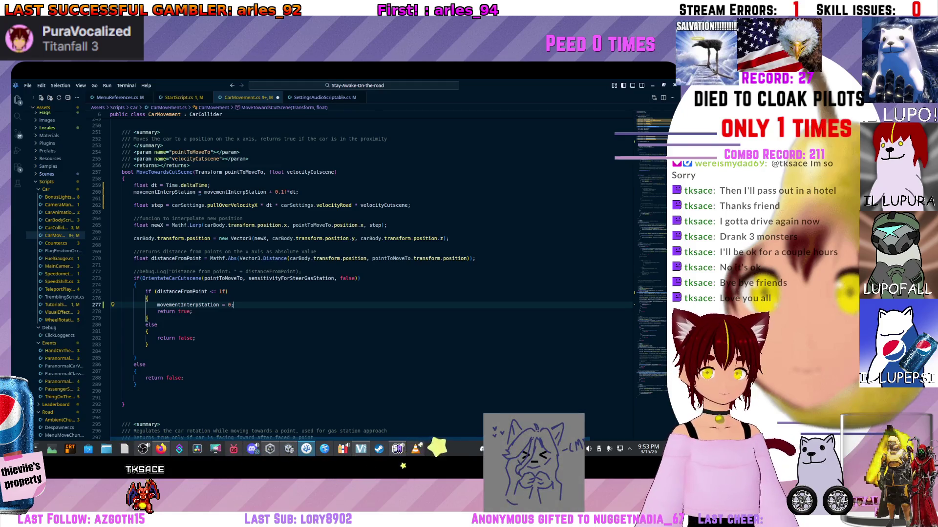
Step: Inspect how dt is declared and used in MoveTowardsCutScene's step calculation
{"action": "scroll", "coordinate": [371, 288], "scroll_direction": "up", "scroll_amount": 3}
{"action": "left_click", "coordinate": [124, 231]}
{"action": "scroll", "coordinate": [371, 273], "scroll_direction": "down", "scroll_amount": 1}
{"action": "left_click", "coordinate": [210, 220]}
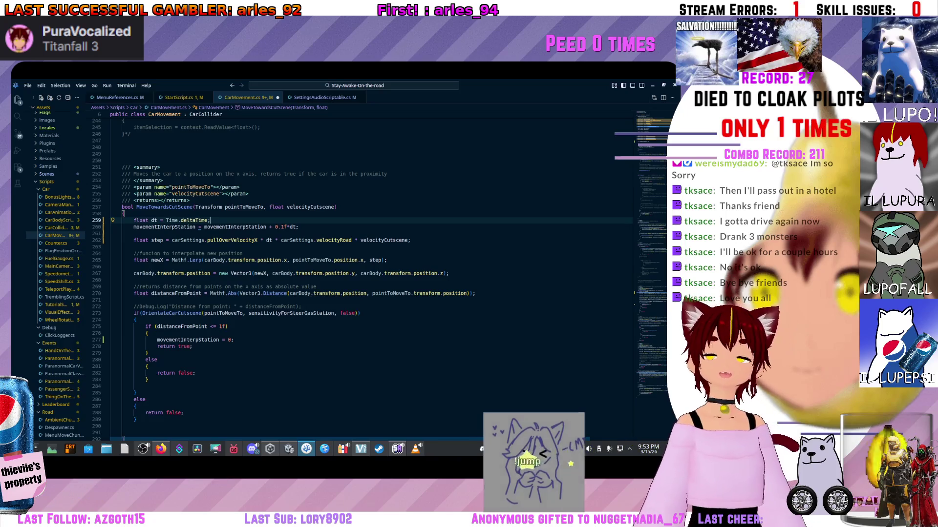
{"action": "left_click", "coordinate": [124, 213]}
{"action": "left_click", "coordinate": [210, 220]}
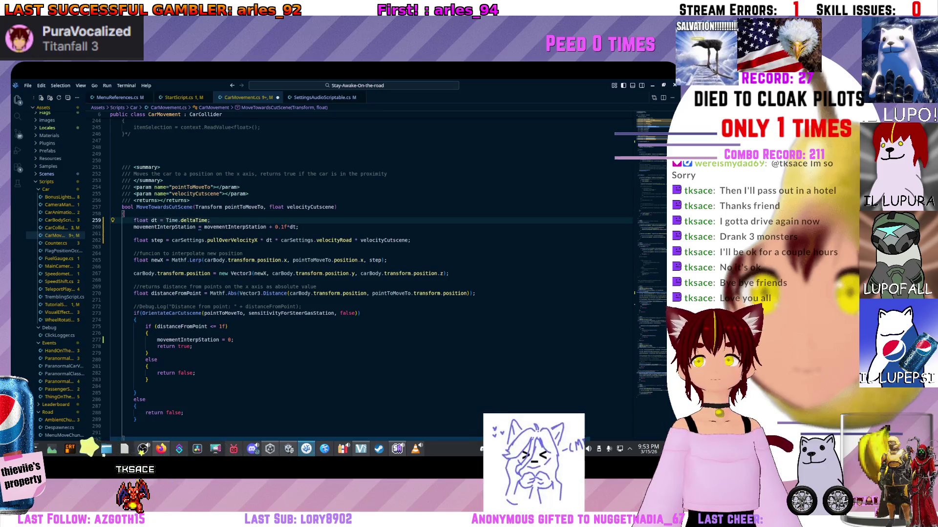
{"action": "mouse_move", "coordinate": [235, 228]}
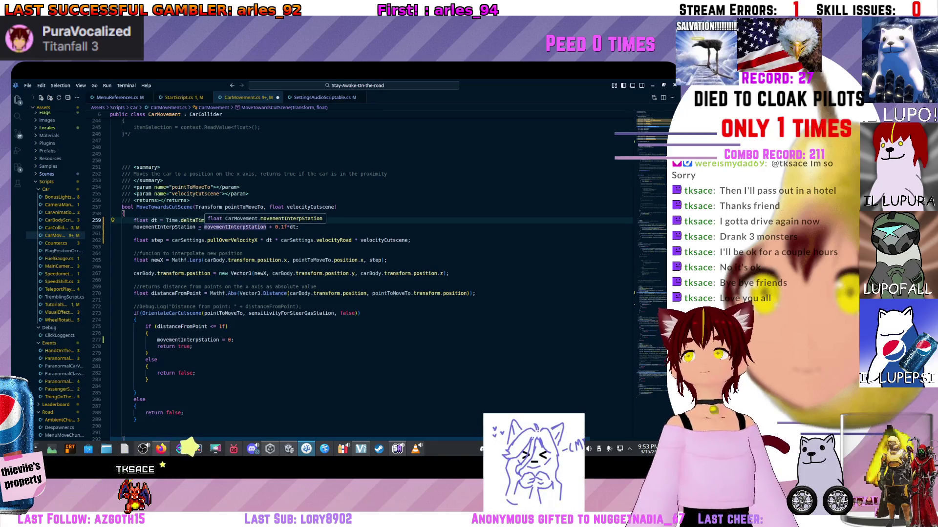
{"action": "left_click", "coordinate": [232, 240]}
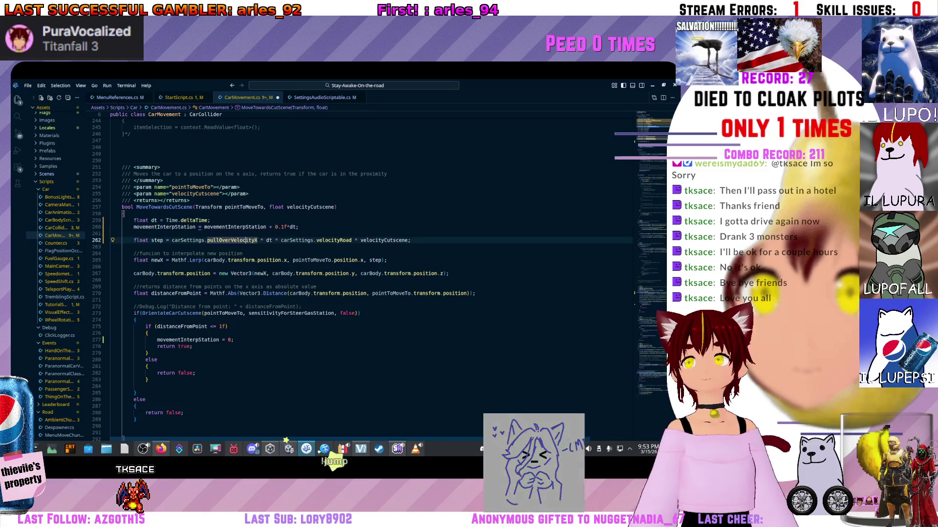
{"action": "mouse_move", "coordinate": [236, 228]}
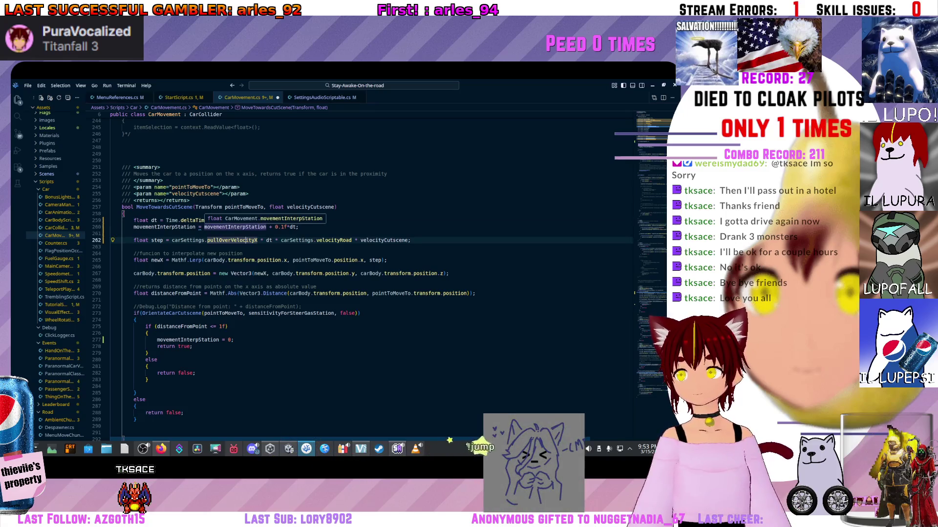
{"action": "left_click", "coordinate": [276, 241]}
{"action": "left_click", "coordinate": [258, 240]}
{"action": "left_click", "coordinate": [153, 220]}
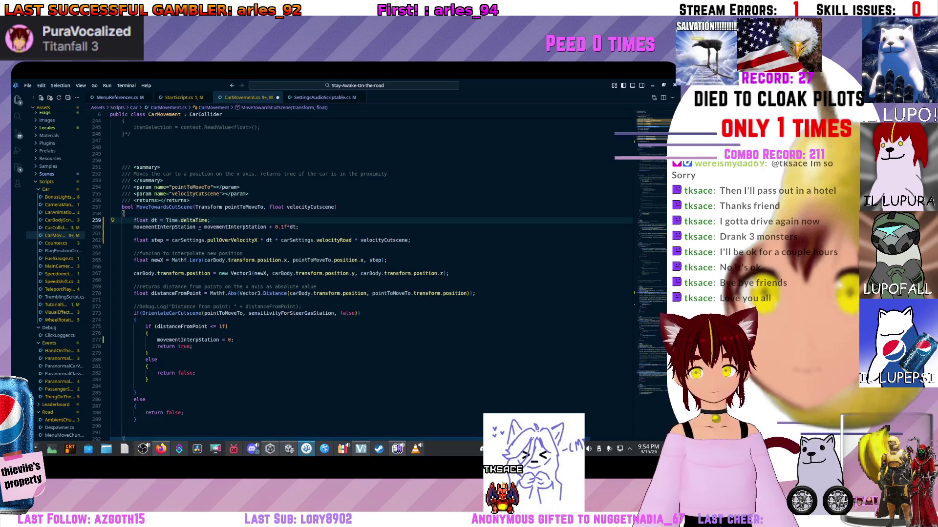
Step: Insert a blank line after 'float dt = Time.deltaTime;' and save CarMovement.cs
{"action": "left_click", "coordinate": [111, 234]}
{"action": "key", "text": "Up"}
{"action": "key", "text": "Up"}
{"action": "key", "text": "End"}
{"action": "key", "text": "Return"}
{"action": "key", "text": "ctrl+s"}
Step: Review the dt and interpolation lines in the edited function, then return to Unity
{"action": "left_click", "coordinate": [112, 213]}
{"action": "left_click", "coordinate": [112, 227]}
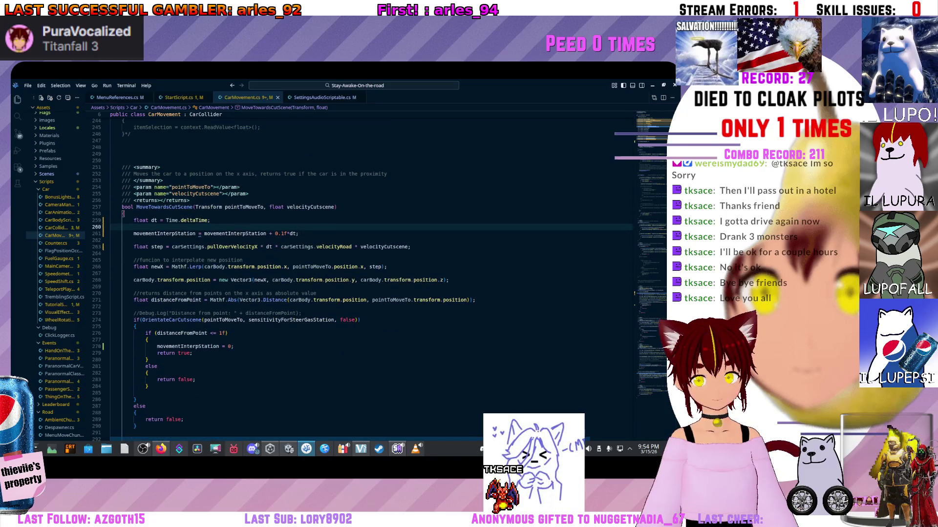
{"action": "scroll", "coordinate": [280, 230], "scroll_direction": "down", "scroll_amount": 2}
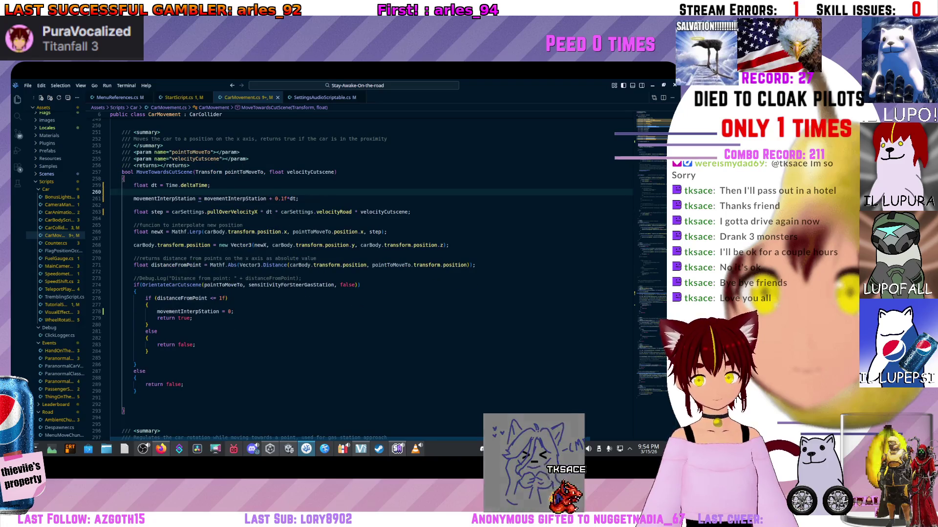
{"action": "left_click", "coordinate": [280, 212]}
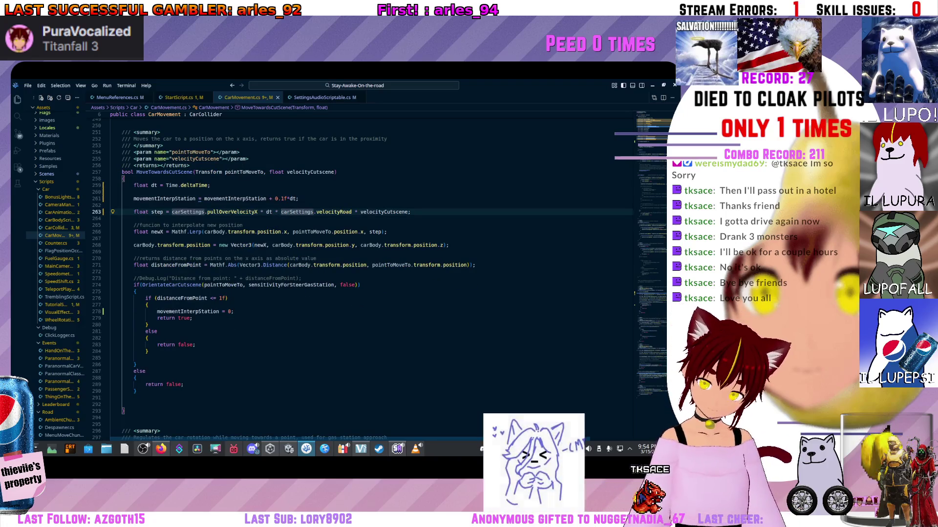
{"action": "left_click", "coordinate": [296, 199]}
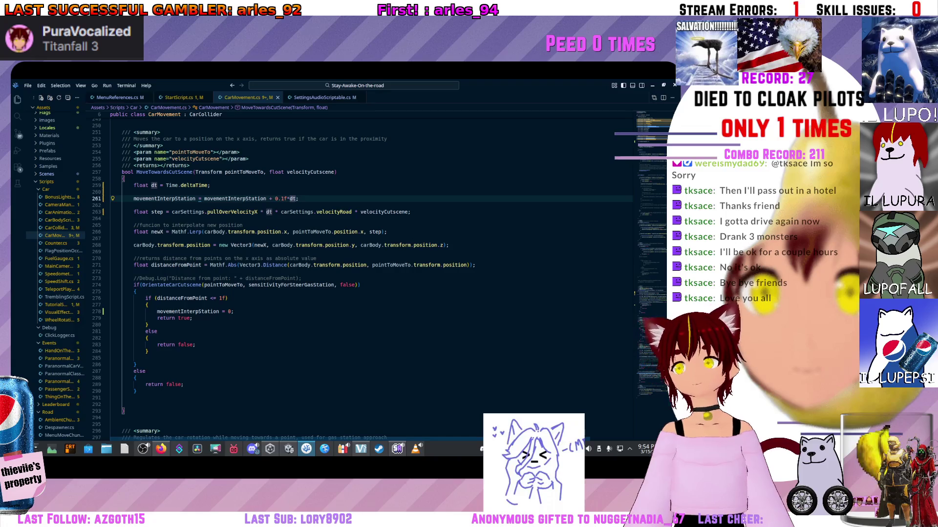
{"action": "key", "text": "alt+Tab"}
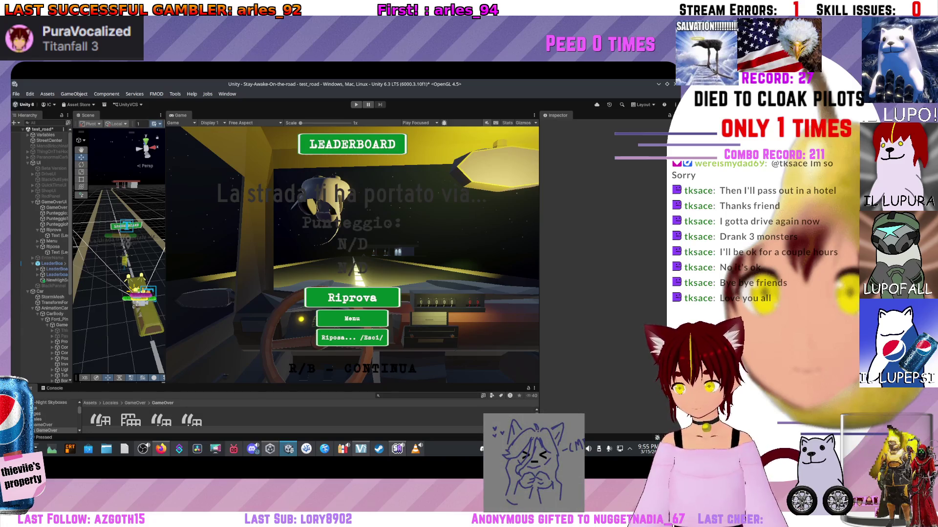
Step: Enlarge the Project panel, open the Locales folder, and restart the game with R
{"action": "left_click_drag", "start_coordinate": [273, 384], "coordinate": [273, 301]}
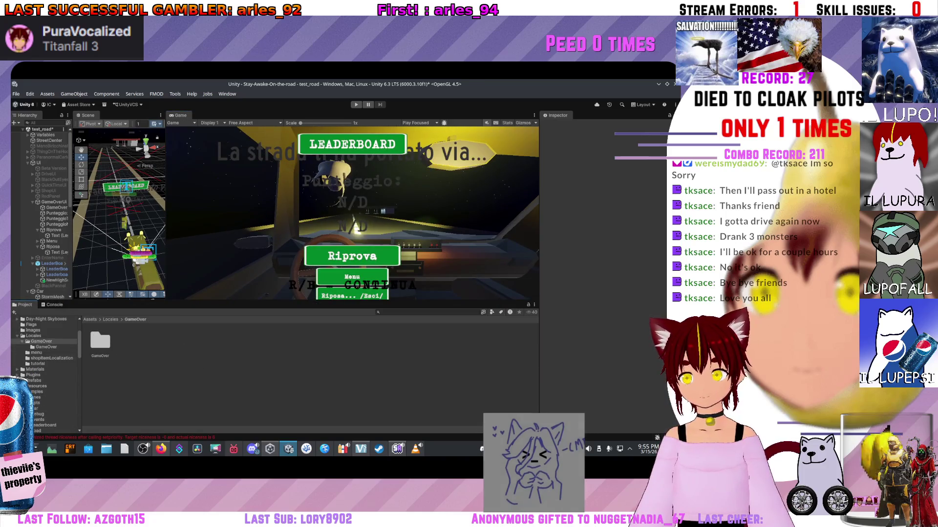
{"action": "left_click", "coordinate": [111, 320]}
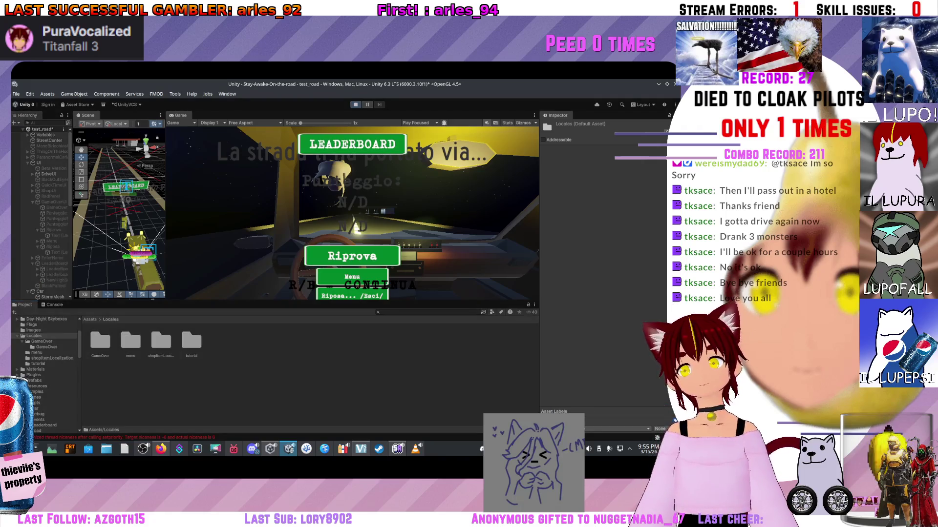
{"action": "key", "text": "r"}
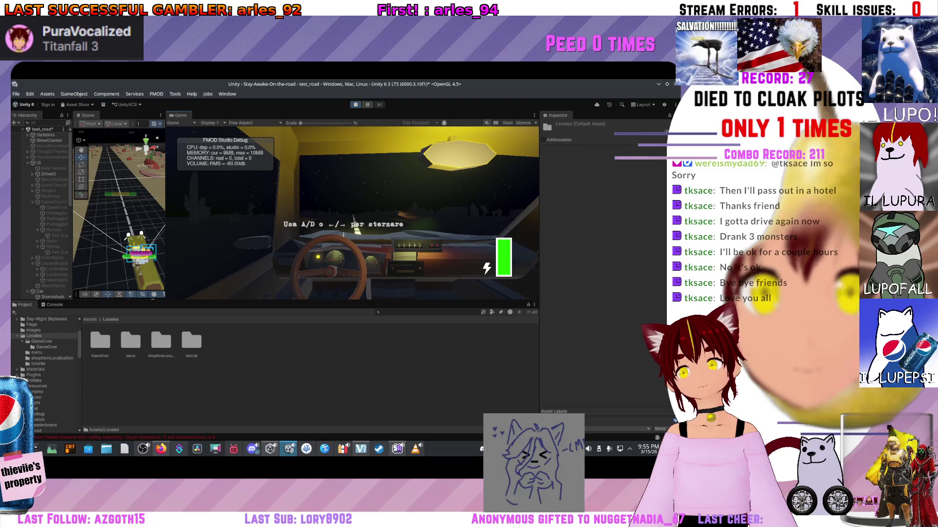
Step: Make the Game view taller and drive until the Italian Game Over screen appears
{"action": "left_click_drag", "start_coordinate": [274, 302], "coordinate": [273, 391]}
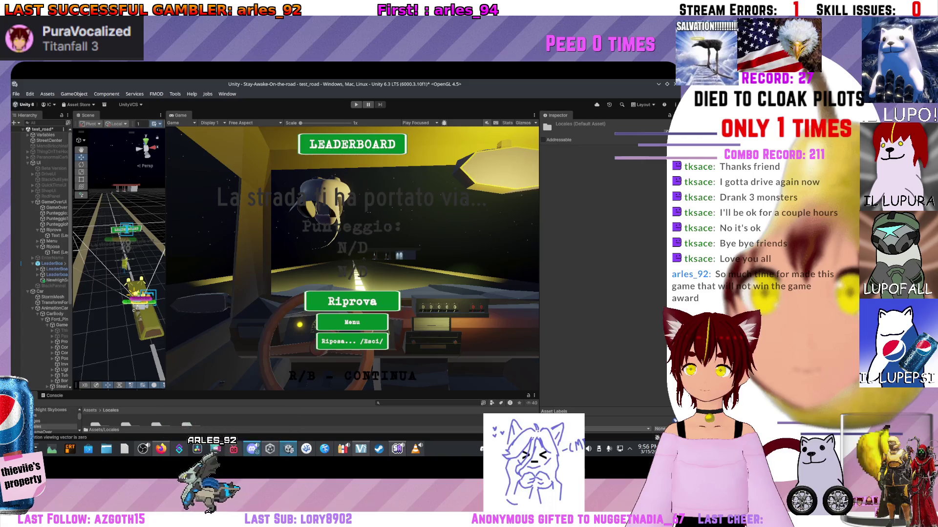
Step: Refresh the Project assets from the context menu and let Unity import the changes
{"action": "left_click_drag", "start_coordinate": [258, 393], "coordinate": [257, 268]}
{"action": "right_click", "coordinate": [257, 306]}
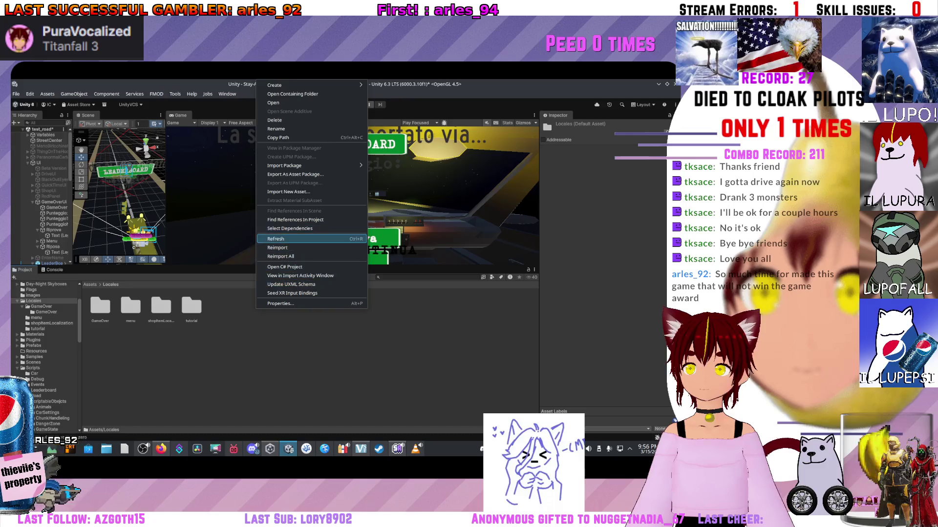
{"action": "left_click", "coordinate": [276, 239]}
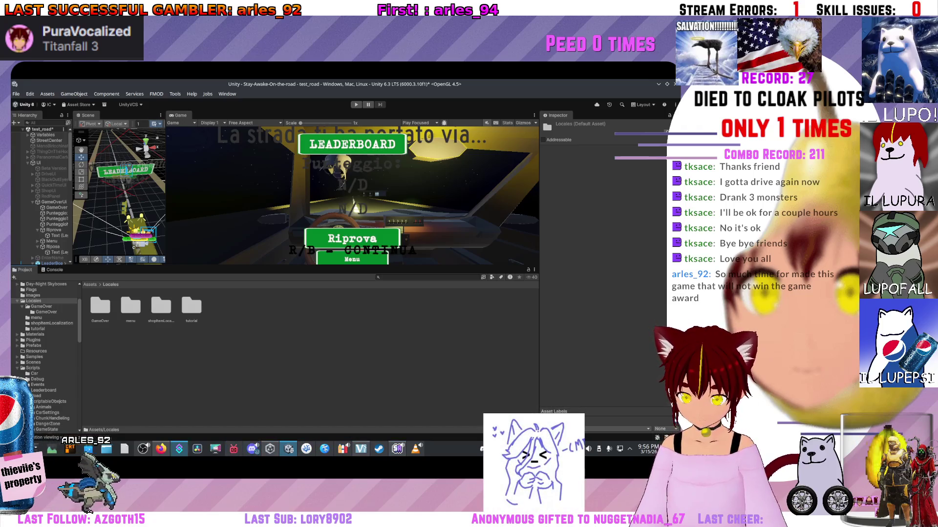
{"action": "mouse_move", "coordinate": [324, 449]}
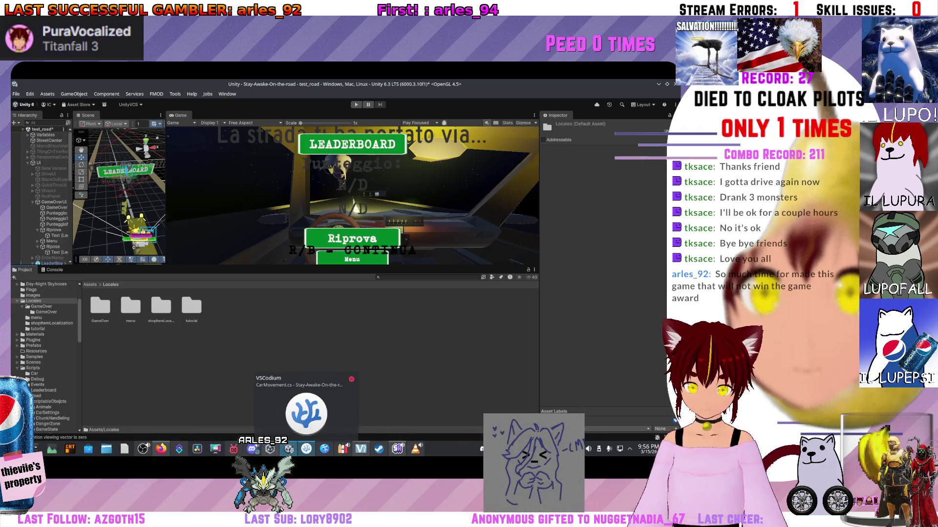
{"action": "key", "text": "alt+Tab"}
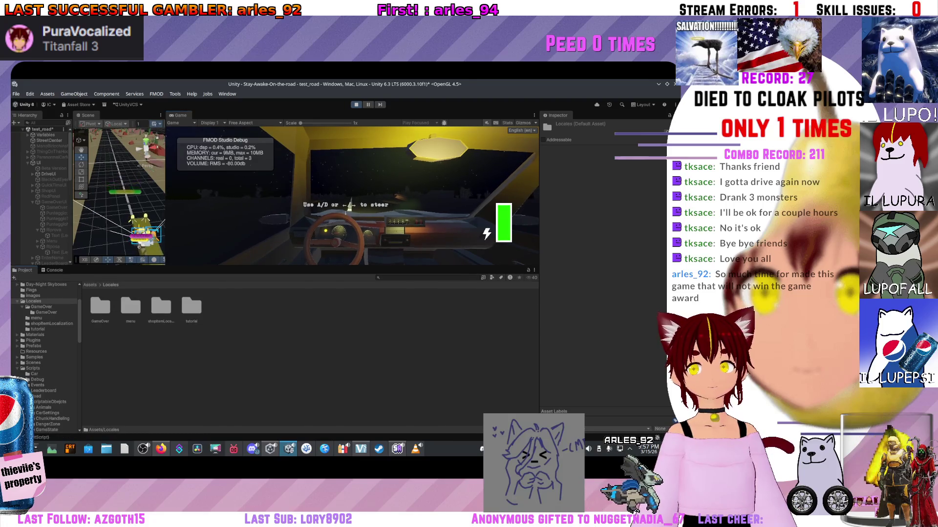
Step: Enlarge the Scene and Game views, drive to the gas station, and exit Play mode with Ctrl+P
{"action": "left_click_drag", "start_coordinate": [273, 267], "coordinate": [273, 365]}
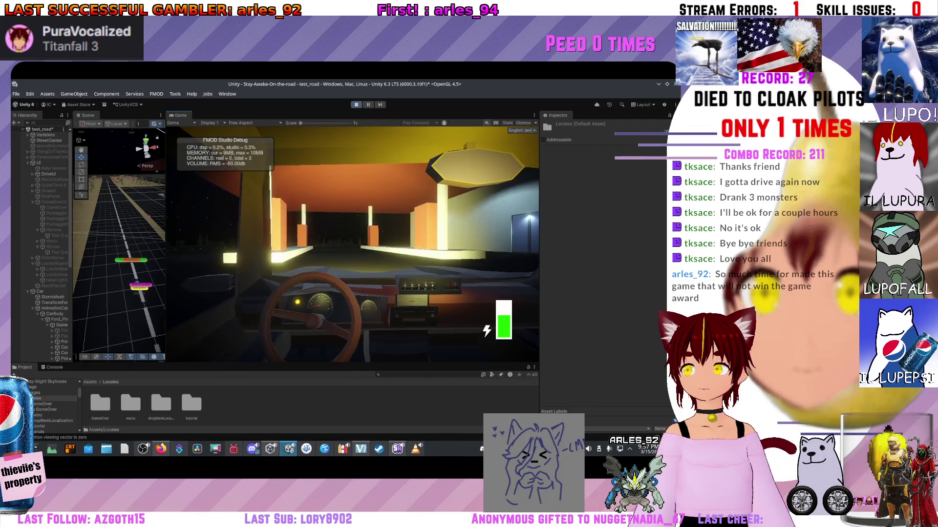
{"action": "key", "text": "ctrl+p"}
{"action": "right_click", "coordinate": [233, 172]}
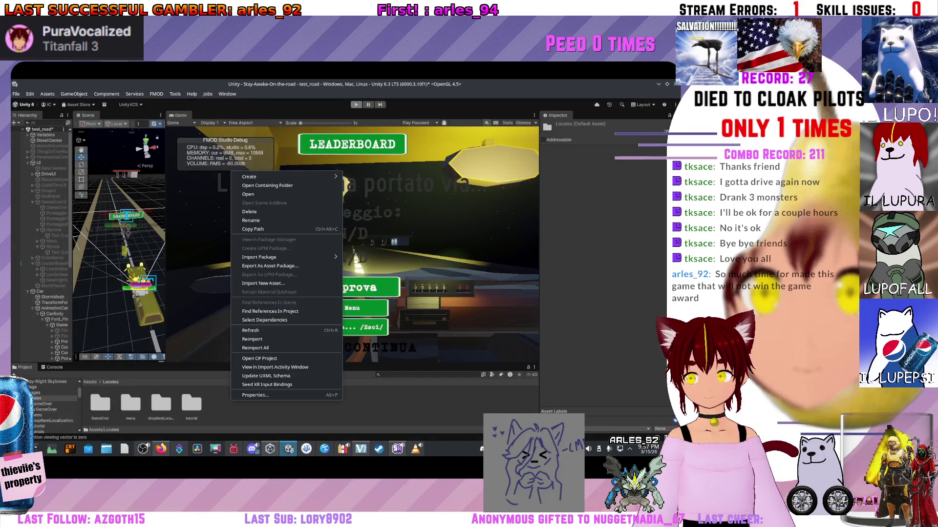
Step: Refresh the assets, enter Play mode with Ctrl+P, and restart from the Game Over screen with R
{"action": "left_click", "coordinate": [273, 329]}
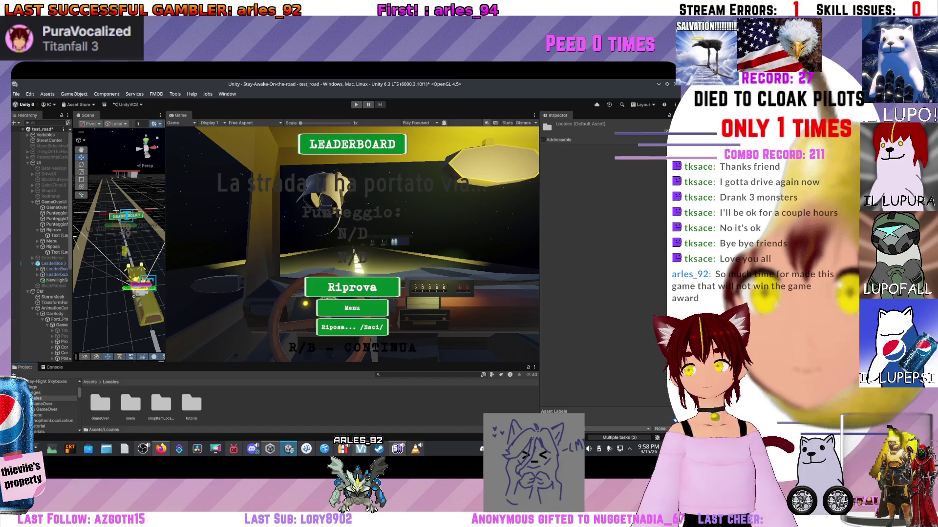
{"action": "key", "text": "ctrl+p"}
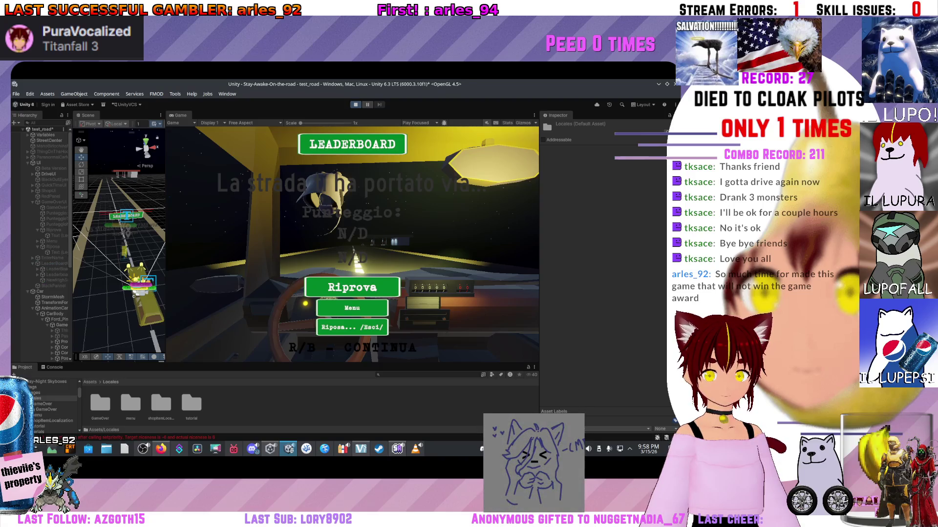
{"action": "key", "text": "r"}
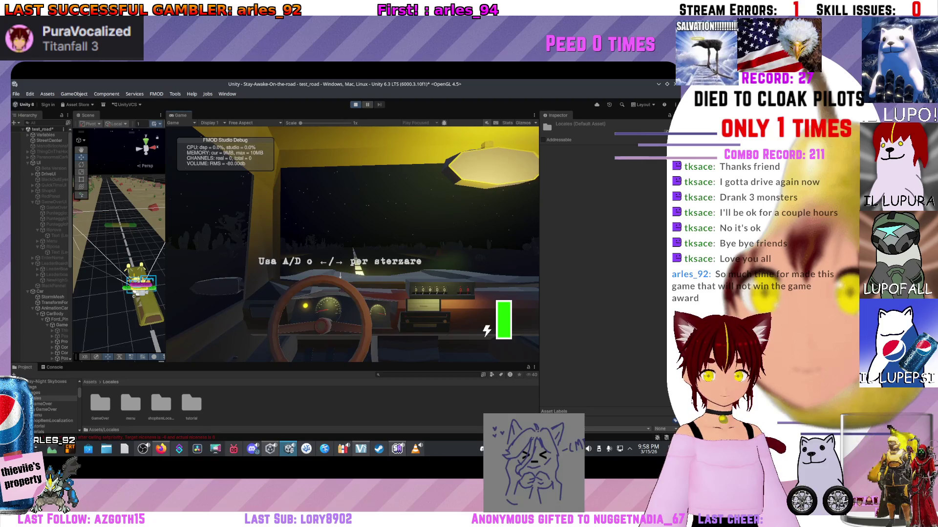
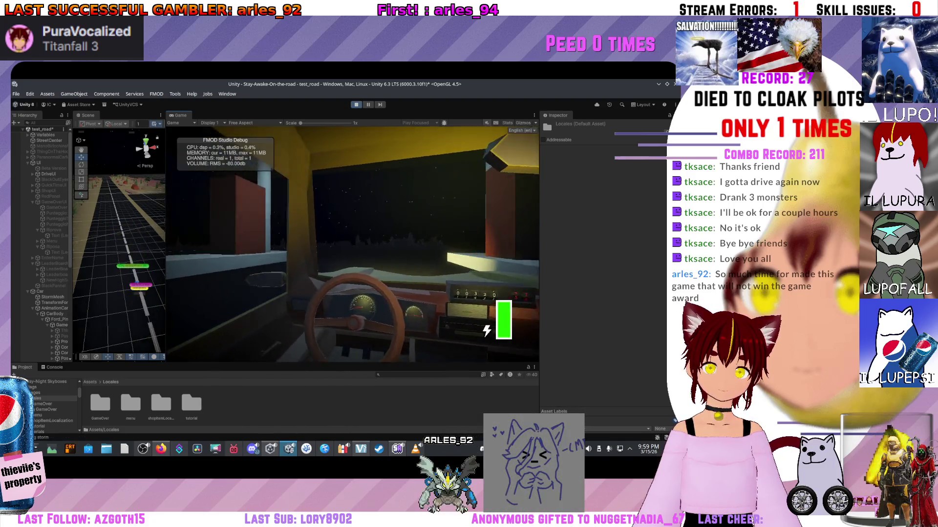
Step: Stop the playtest and check the 0.01f cutscene step value on line 261 of CarMovement.cs
{"action": "key", "text": "ctrl+p"}
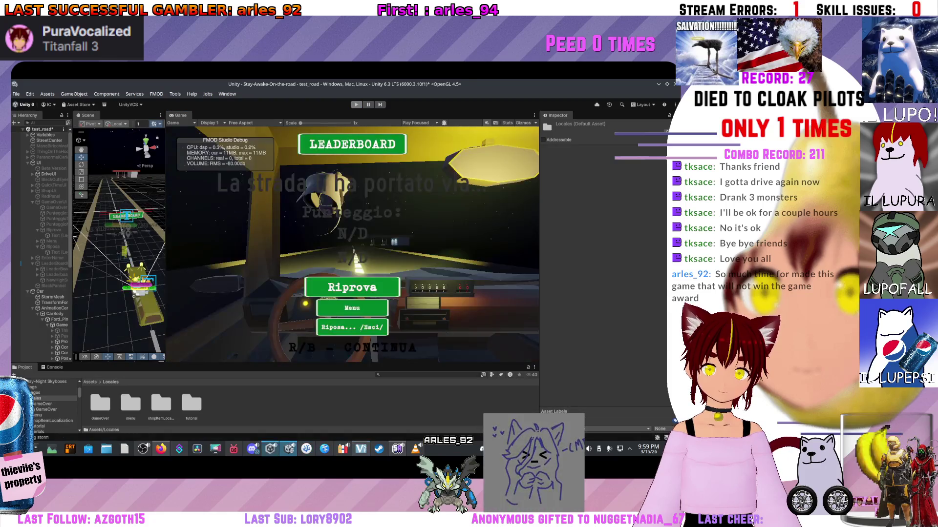
{"action": "key", "text": "alt+Tab"}
{"action": "double_click", "coordinate": [285, 199]}
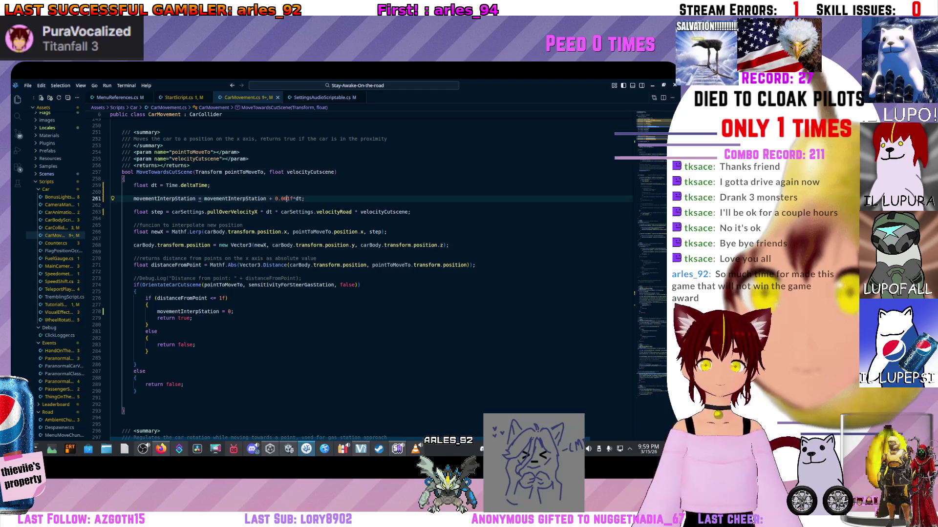
{"action": "left_click", "coordinate": [653, 85]}
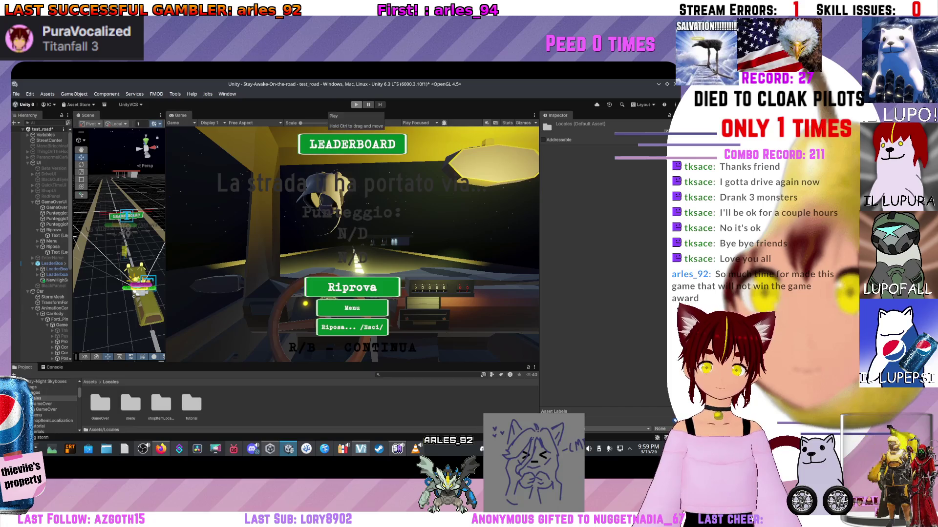
{"action": "key", "text": "ctrl+p"}
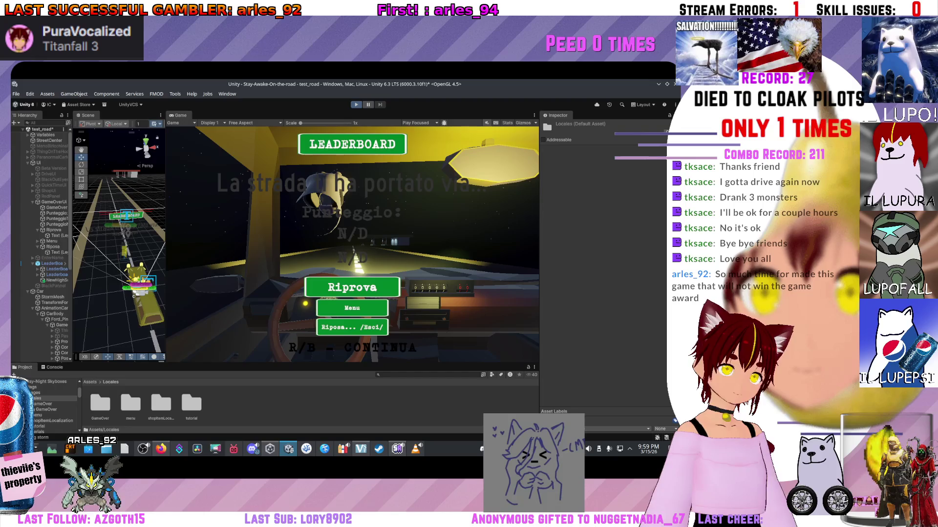
{"action": "key", "text": "r"}
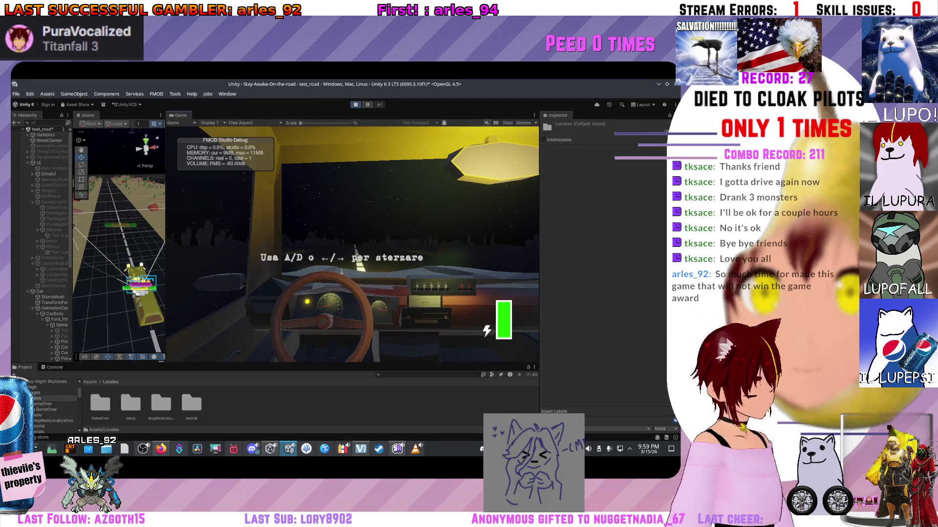
{"action": "key", "text": "ctrl+p"}
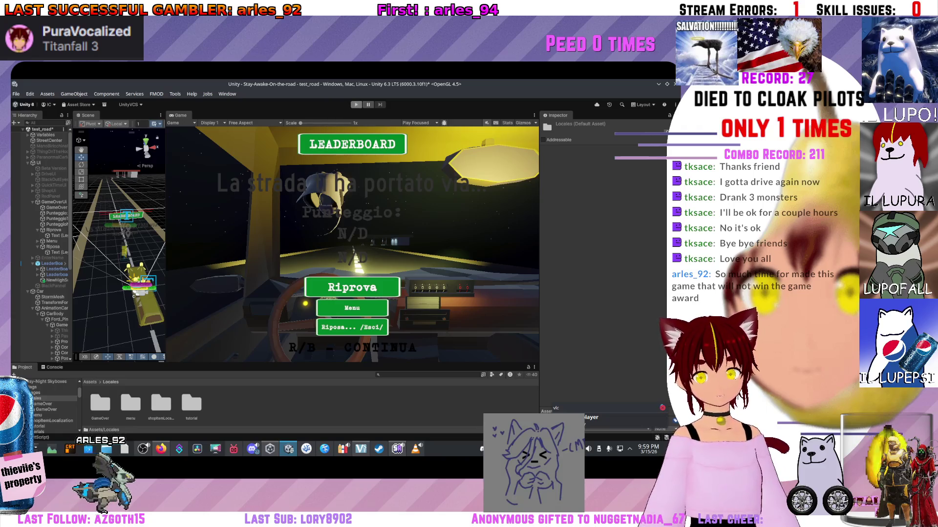
{"action": "left_click", "coordinate": [356, 105]}
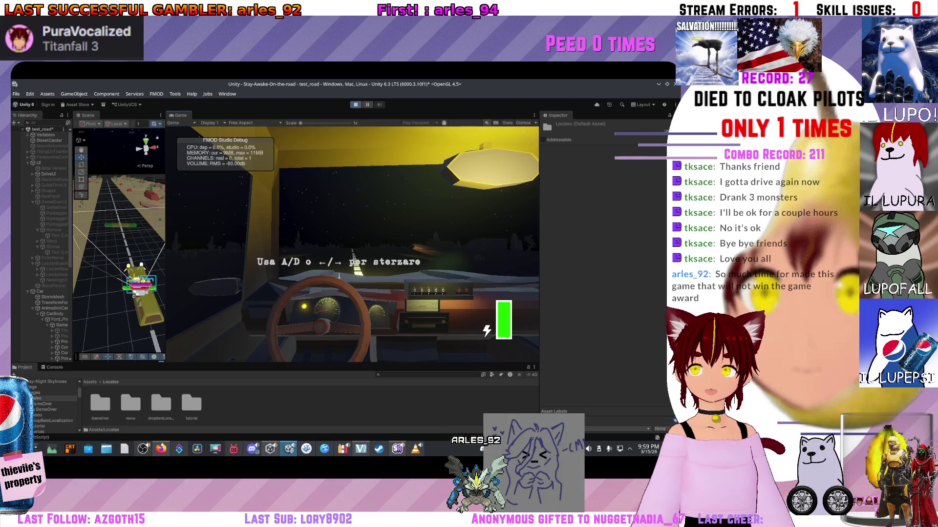
{"action": "key", "text": "ctrl+p"}
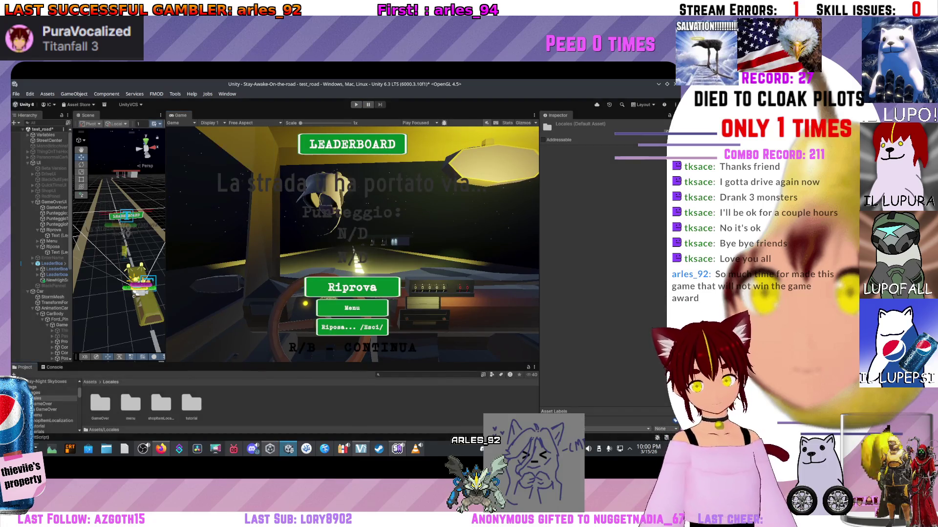
{"action": "right_click", "coordinate": [252, 404]}
Step: Refresh assets to load the code changes, restart the drive from game over, then stop Play mode
{"action": "left_click", "coordinate": [273, 334]}
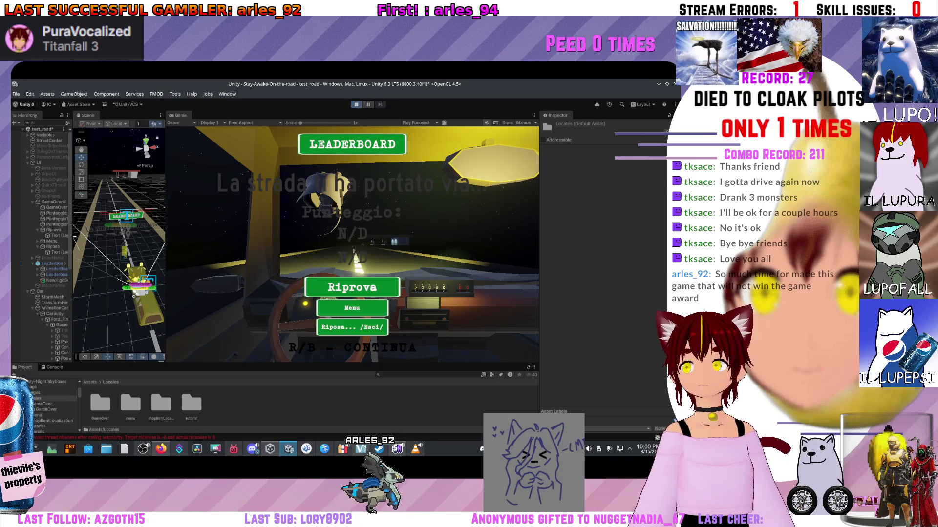
{"action": "key", "text": "r"}
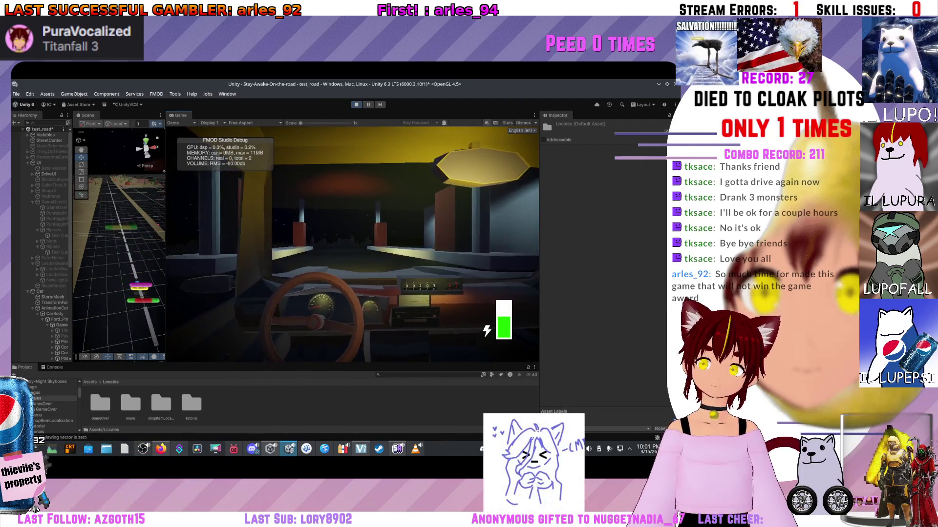
{"action": "key", "text": "ctrl+p"}
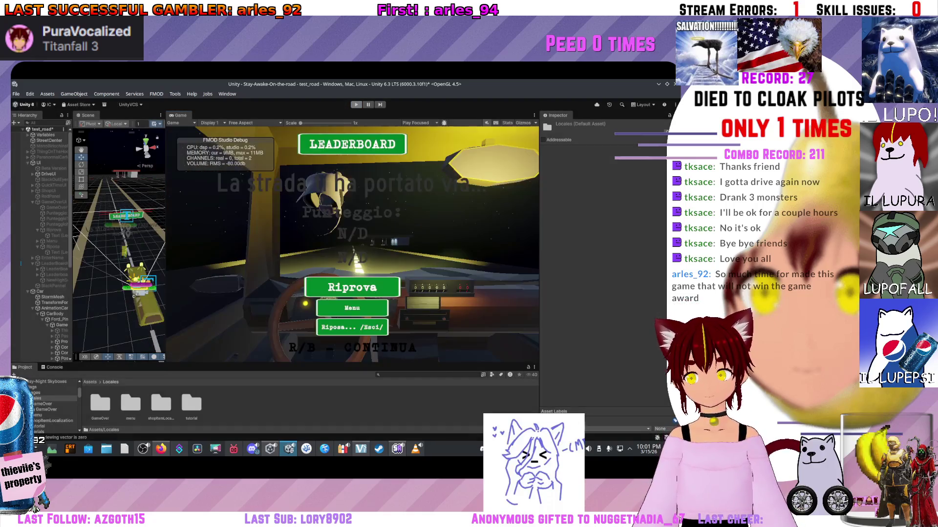
Step: Change the cutscene step on line 261 of CarMovement.cs from 0.001f to 0.0001f
{"action": "key", "text": "alt+Tab"}
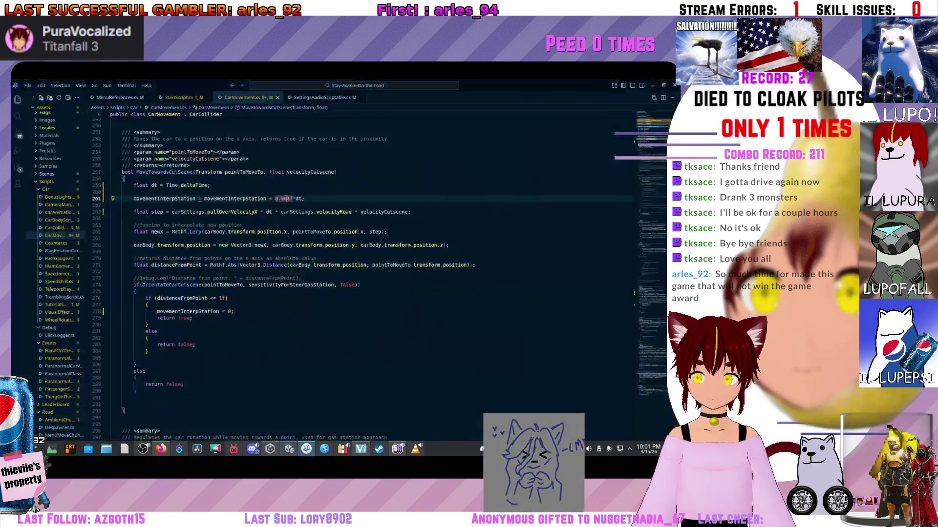
{"action": "scroll", "coordinate": [292, 198], "scroll_direction": "up", "scroll_amount": 1}
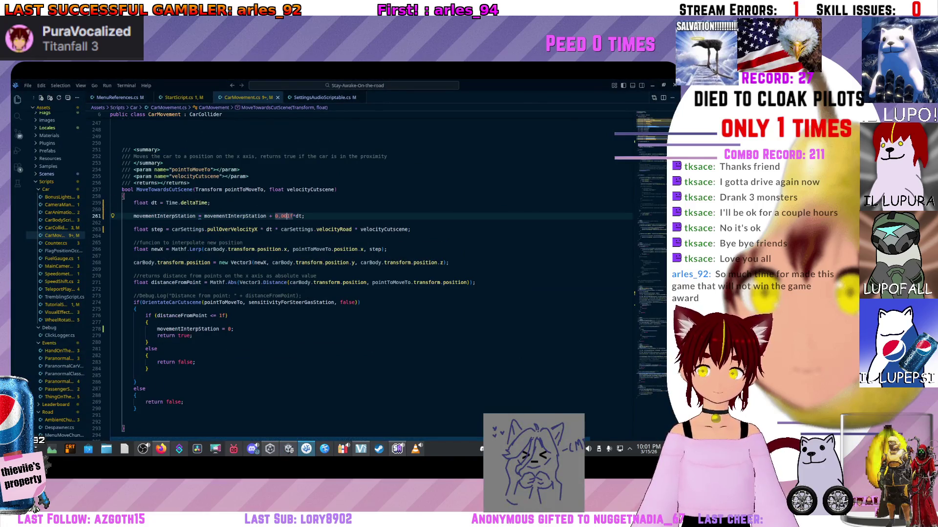
{"action": "left_click", "coordinate": [304, 216]}
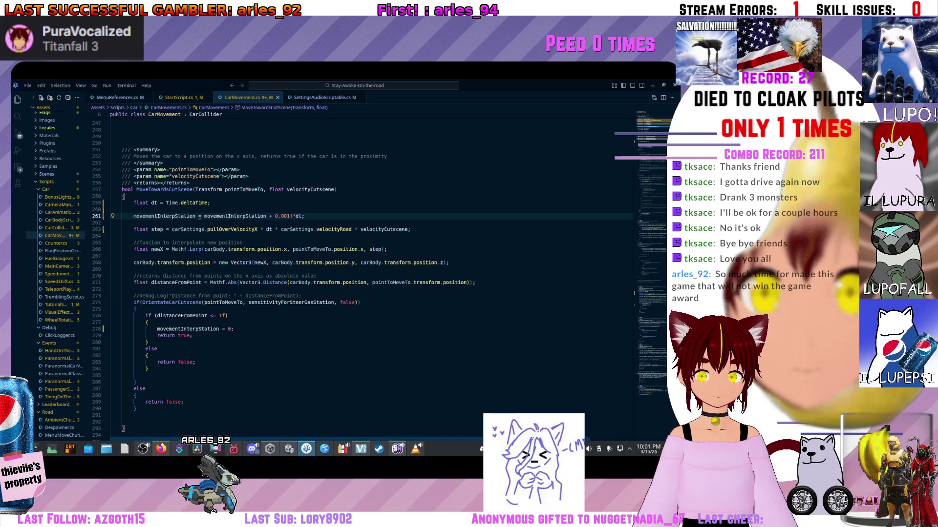
{"action": "left_click", "coordinate": [111, 209]}
{"action": "double_click", "coordinate": [283, 216]}
{"action": "type", "text": "0"}
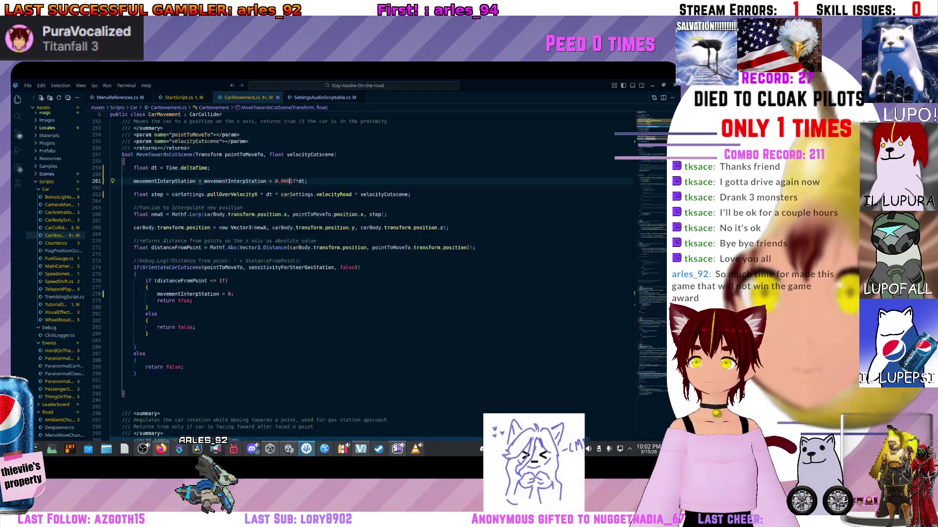
{"action": "scroll", "coordinate": [293, 273], "scroll_direction": "up", "scroll_amount": 3}
{"action": "double_click", "coordinate": [291, 286]}
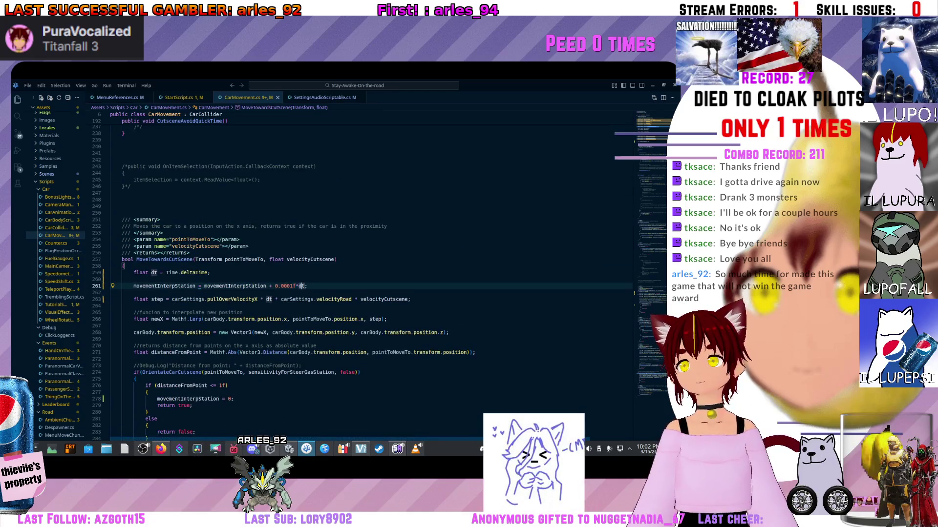
{"action": "key", "text": "alt+Tab"}
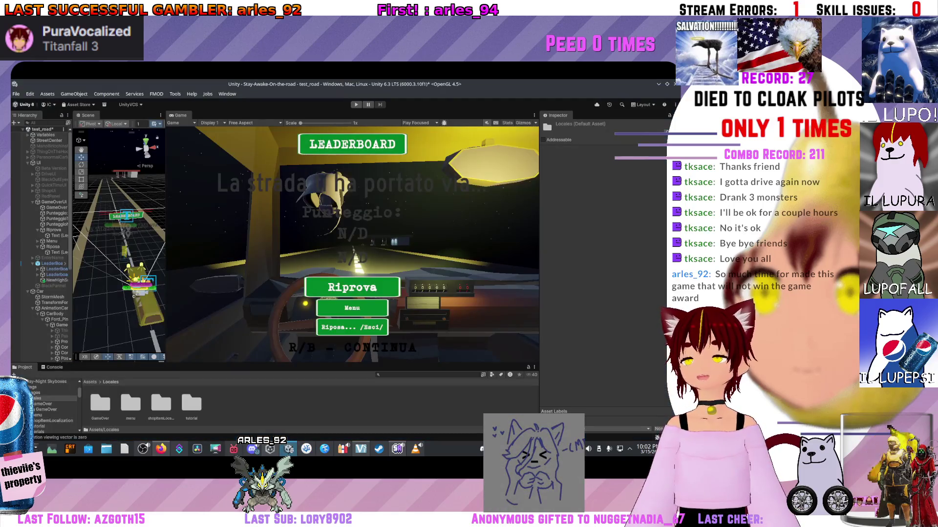
Step: Refresh the Project, drive again to the roadside Coffee shop, then stop the playtest
{"action": "right_click", "coordinate": [291, 152]}
{"action": "left_click", "coordinate": [342, 316]}
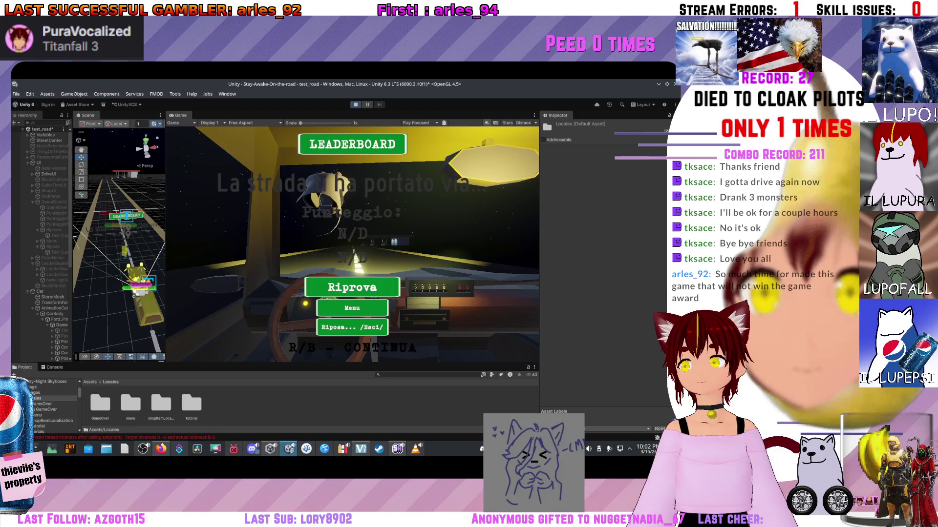
{"action": "key", "text": "r"}
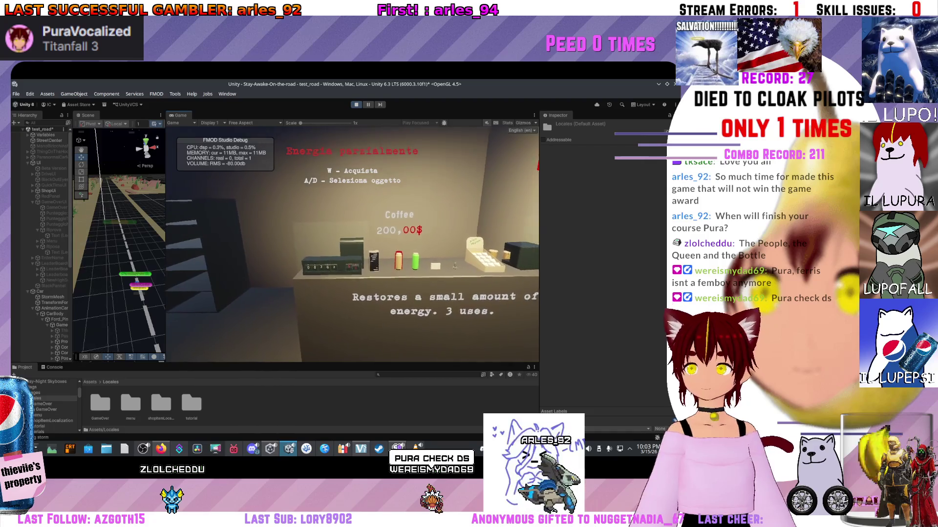
{"action": "key", "text": "ctrl+p"}
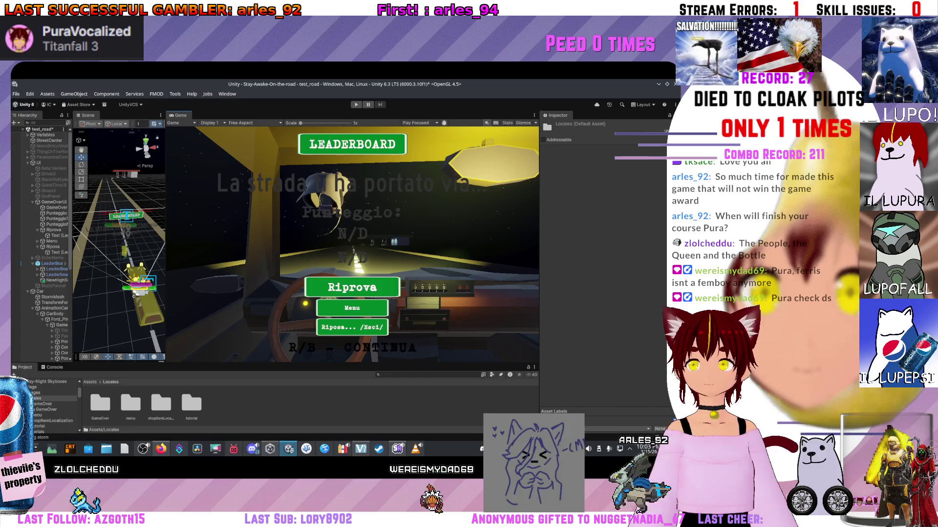
Step: Enlarge and zoom the Scene view onto the game-over buttons, then bring CarMovement.cs forward
{"action": "left_click_drag", "start_coordinate": [166, 239], "coordinate": [193, 239]}
{"action": "scroll", "coordinate": [132, 239], "scroll_direction": "up", "scroll_amount": 2}
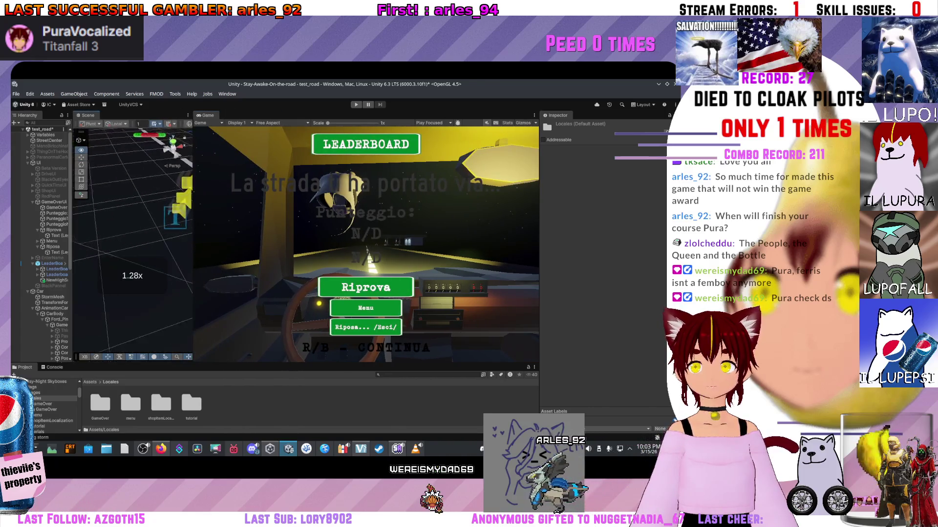
{"action": "scroll", "coordinate": [132, 239], "scroll_direction": "up", "scroll_amount": 3}
{"action": "left_click_drag", "start_coordinate": [132, 240], "coordinate": [152, 227]}
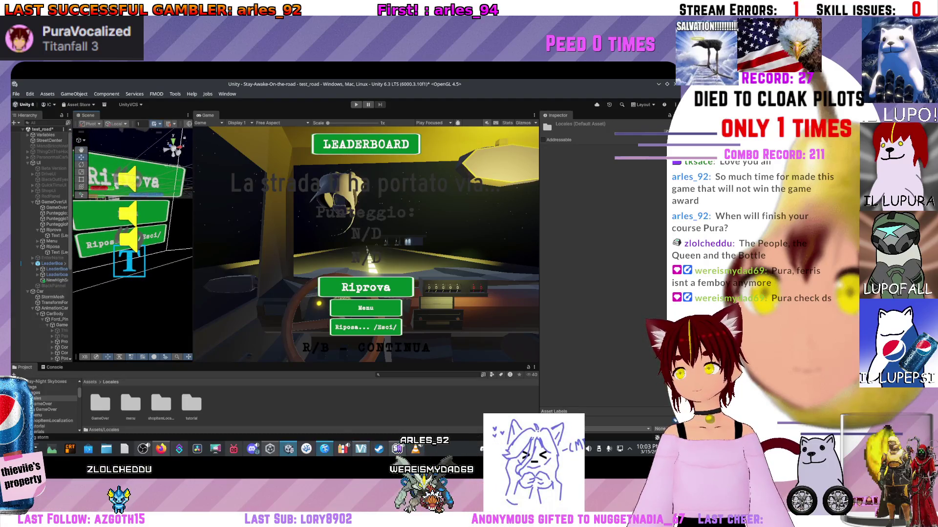
{"action": "left_click", "coordinate": [306, 448]}
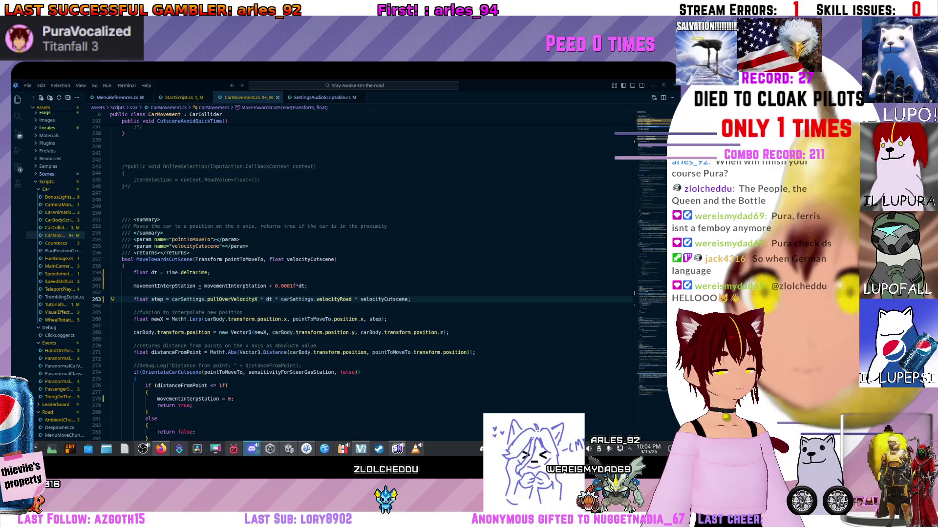
Step: Edit the step line, cutting the velocityRoad factor and reworking the 0.0001f increment to 0.1f
{"action": "key", "text": "alt+Tab"}
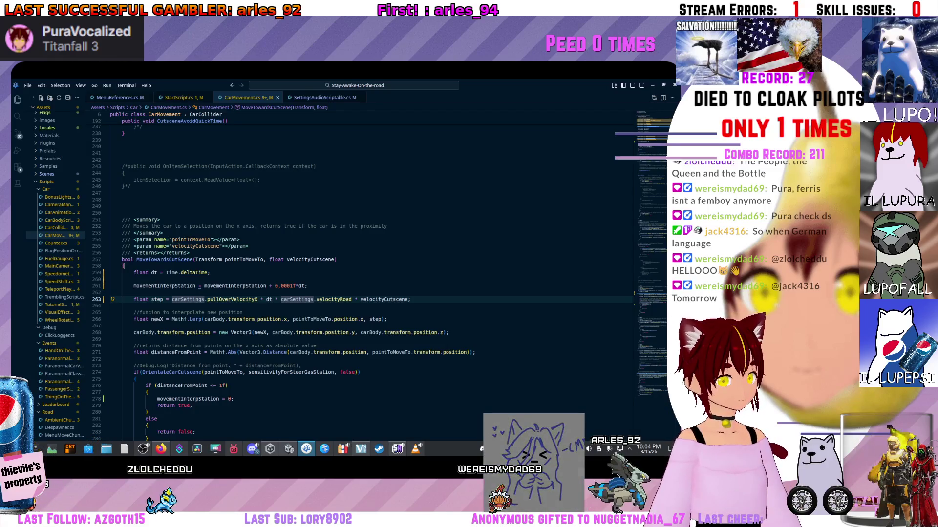
{"action": "left_click", "coordinate": [269, 286]}
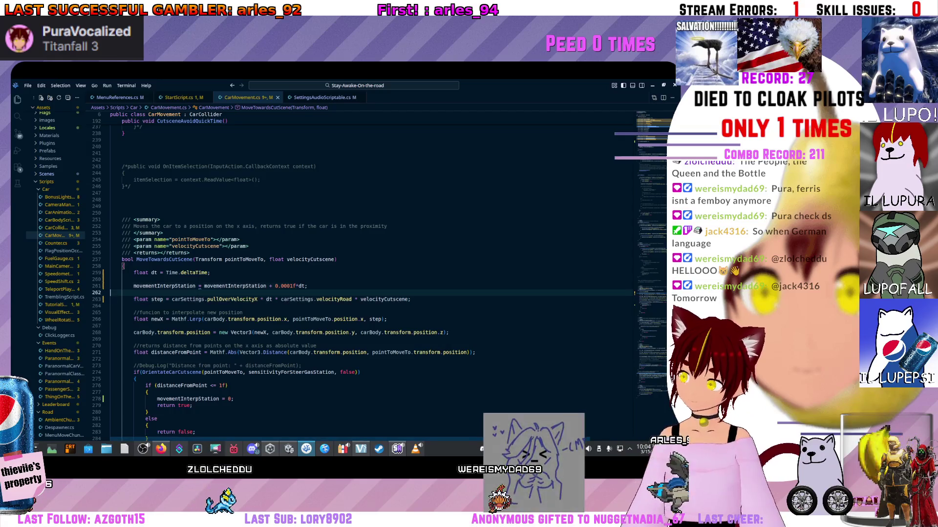
{"action": "left_click", "coordinate": [110, 292]}
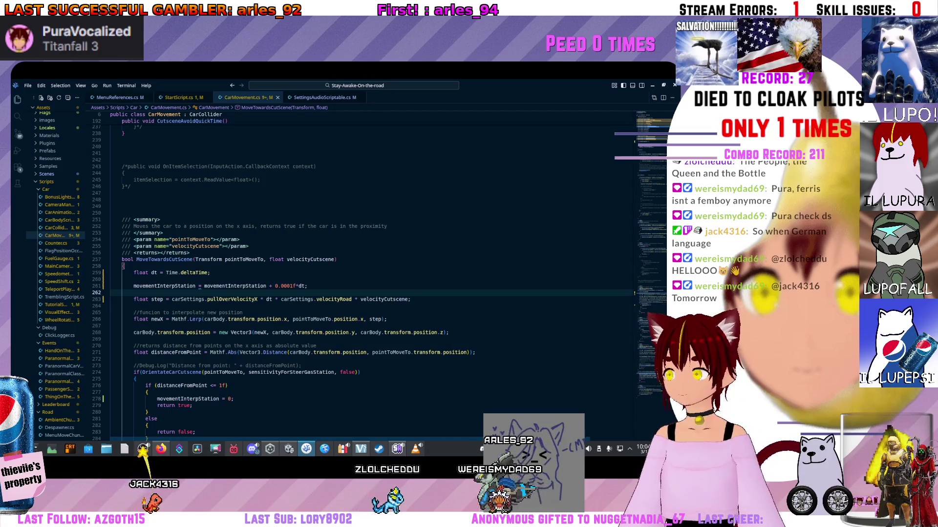
{"action": "left_click", "coordinate": [352, 299]}
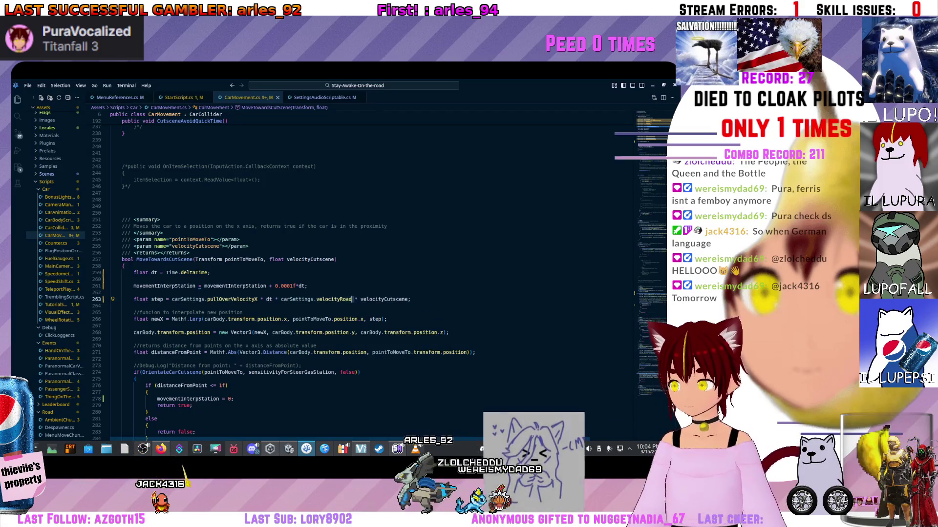
{"action": "left_click_drag", "start_coordinate": [353, 298], "coordinate": [274, 299]}
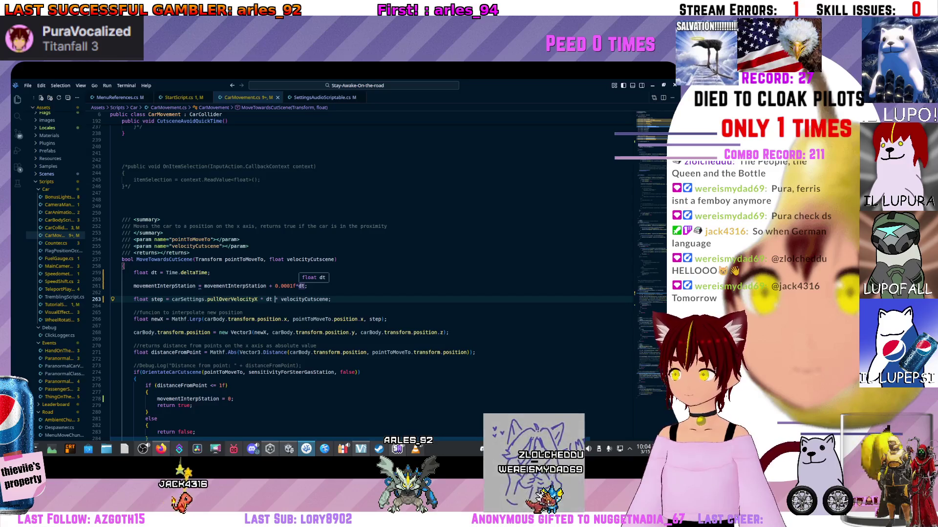
{"action": "left_click", "coordinate": [290, 286]}
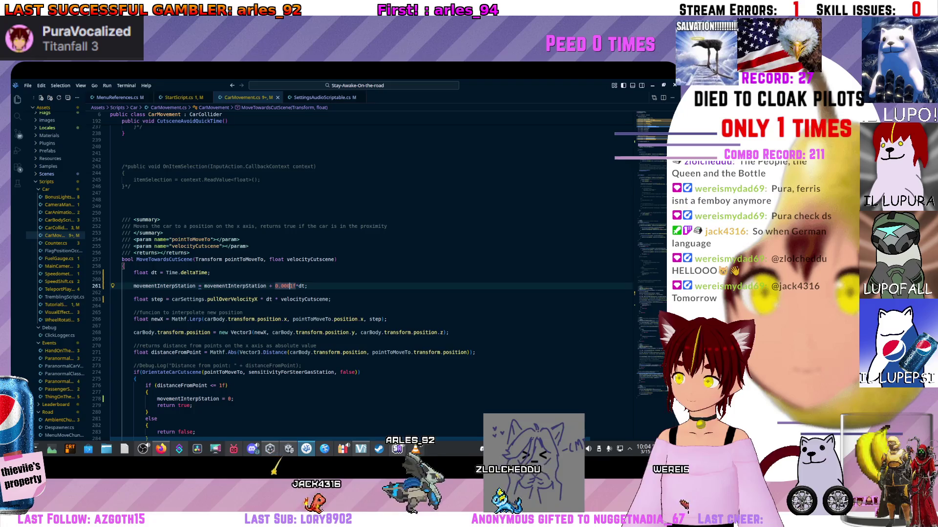
{"action": "left_click", "coordinate": [282, 300]}
{"action": "type", "text": "carSettings.velocityRoad *"}
Step: Insert movementInterpStation in place of velocityRoad on the step line and save CarMovement.cs
{"action": "left_click", "coordinate": [288, 286]}
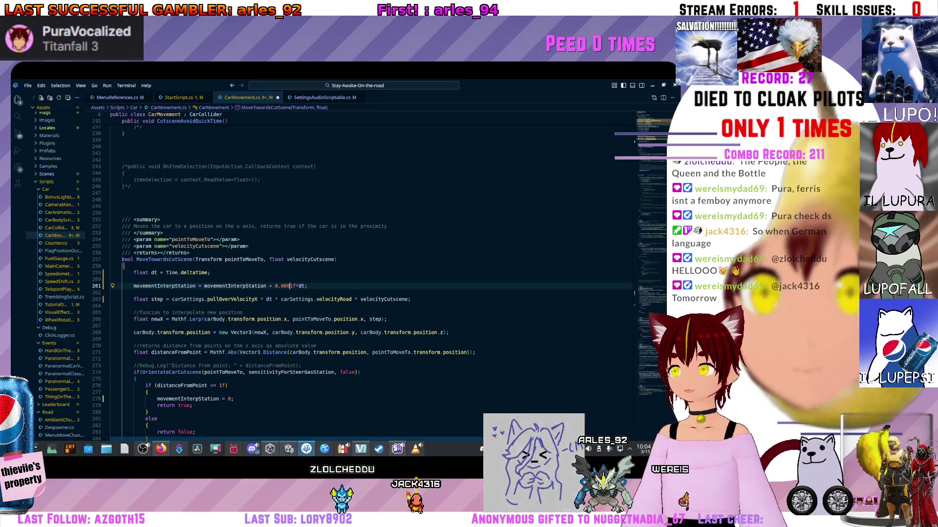
{"action": "type", "text": "1"}
{"action": "left_click", "coordinate": [281, 299]}
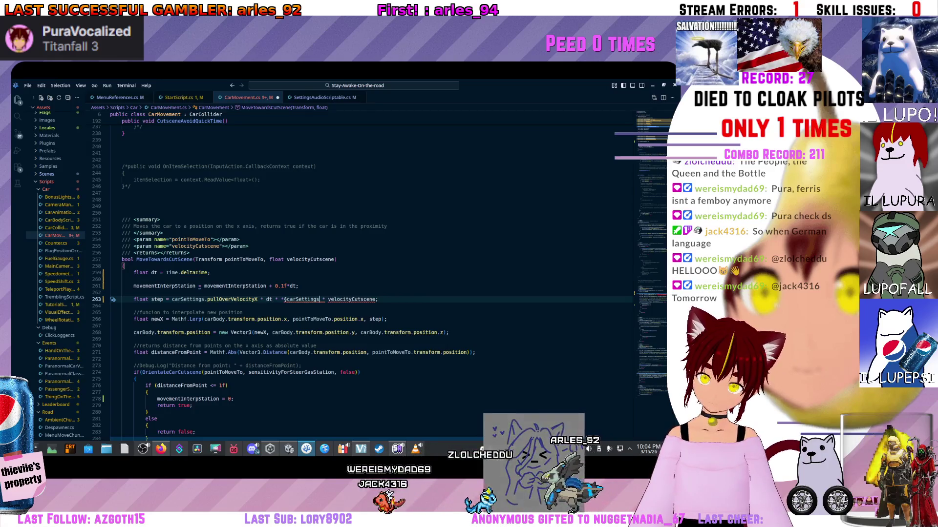
{"action": "type", "text": "ovem"}
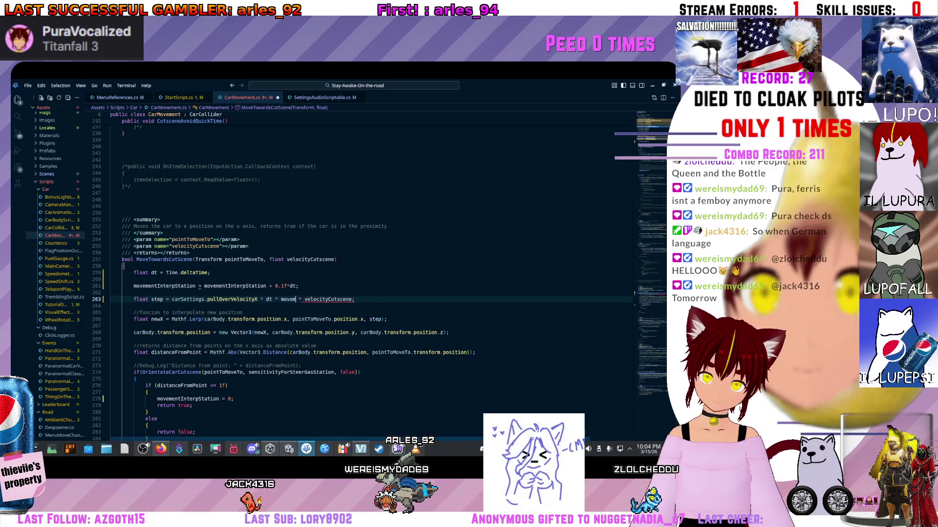
{"action": "key", "text": "Tab"}
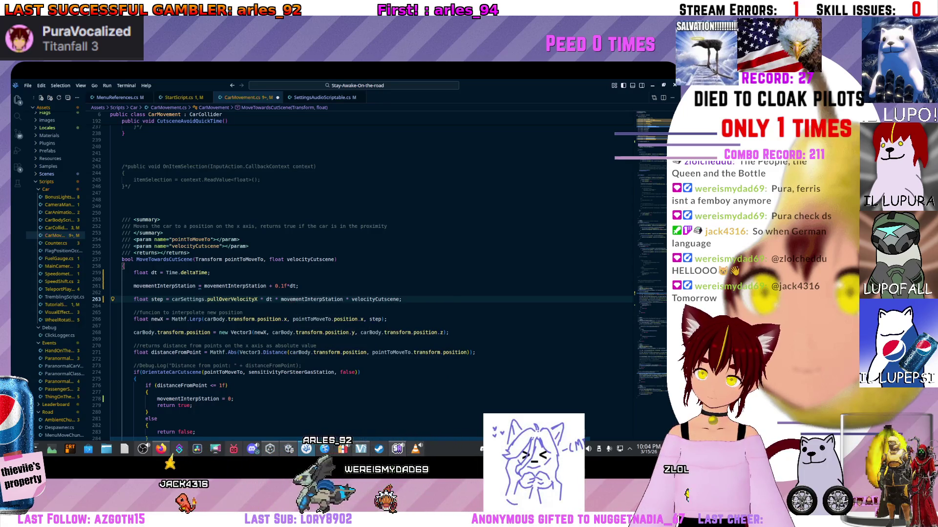
{"action": "key", "text": "ctrl+s"}
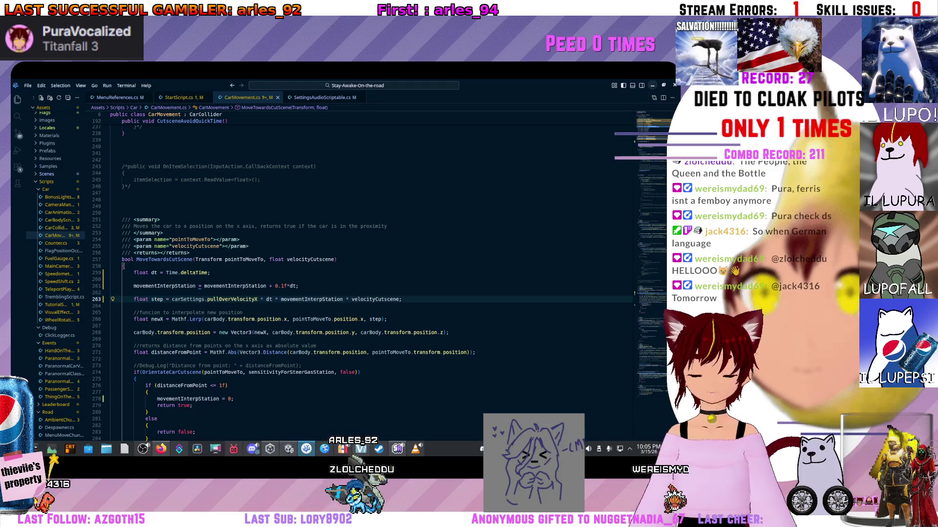
{"action": "key", "text": "alt+Tab"}
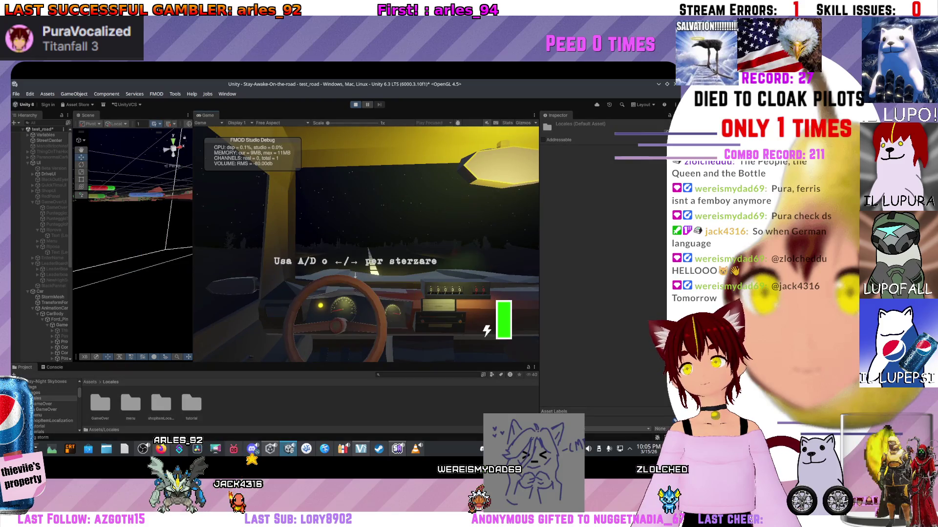
Step: Stop the running playtest of the driving game
{"action": "key", "text": "ctrl+p"}
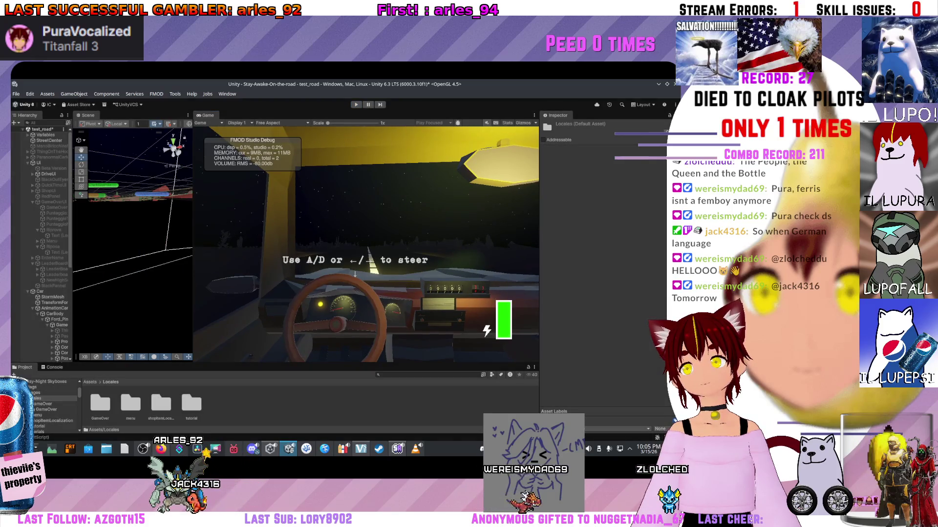
Step: Refresh the Project assets so the edited car script reloads
{"action": "right_click", "coordinate": [238, 396]}
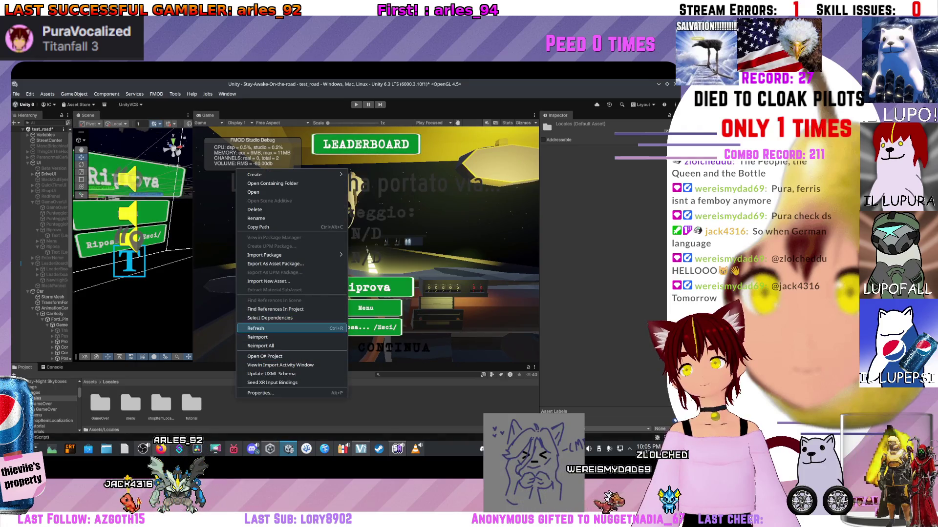
{"action": "left_click", "coordinate": [259, 329]}
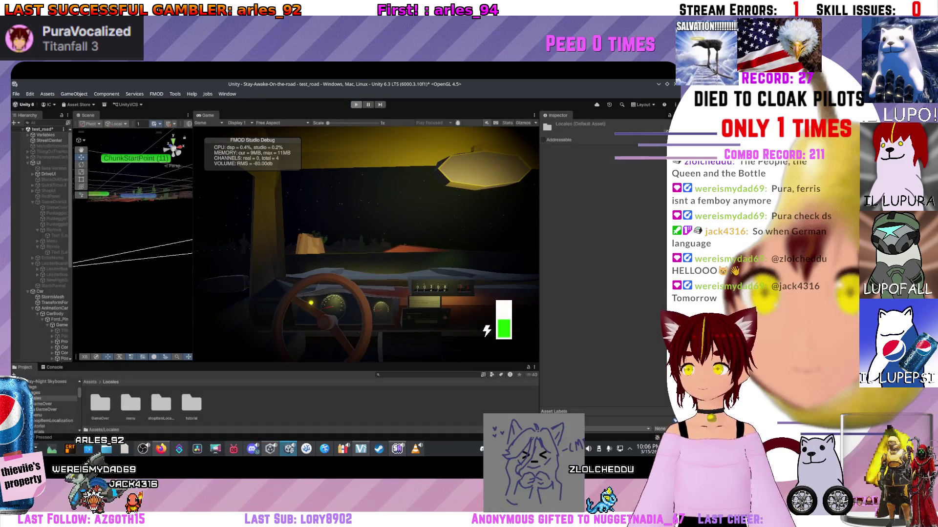
Step: Raise the line 261 increment from 0.1f*dt to 0.5f*dt and return to Unity
{"action": "left_click", "coordinate": [283, 286]}
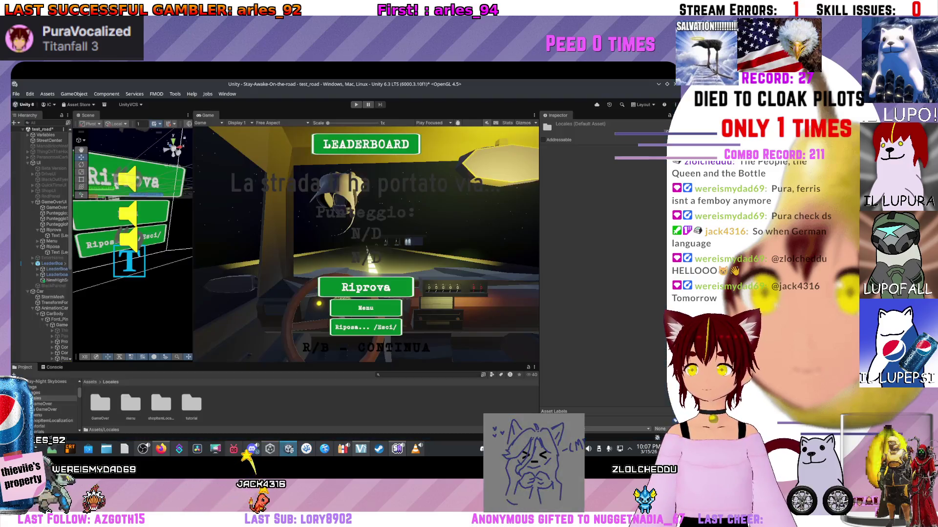
{"action": "key", "text": "alt+Tab"}
{"action": "right_click", "coordinate": [239, 409]}
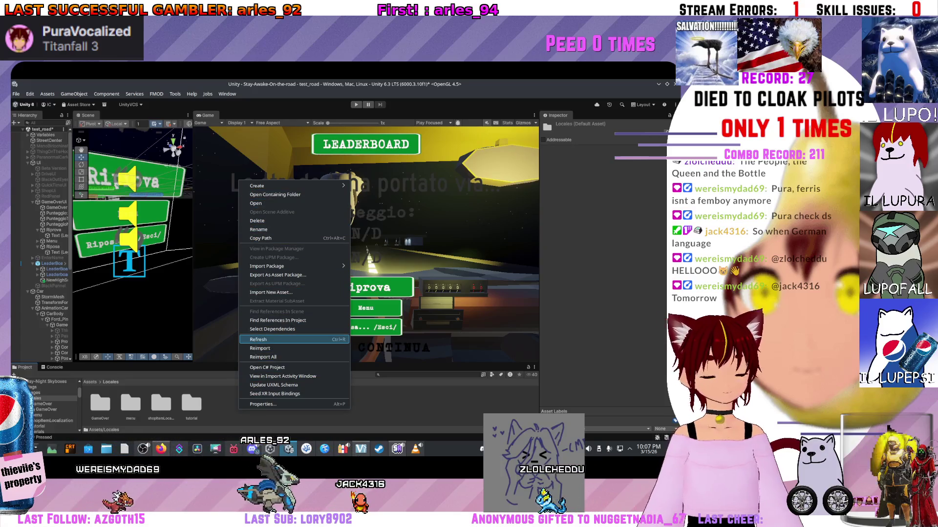
Step: Refresh assets, playtest the 0.5f*dt increment through one restart, stop, and reopen the code
{"action": "left_click", "coordinate": [257, 340]}
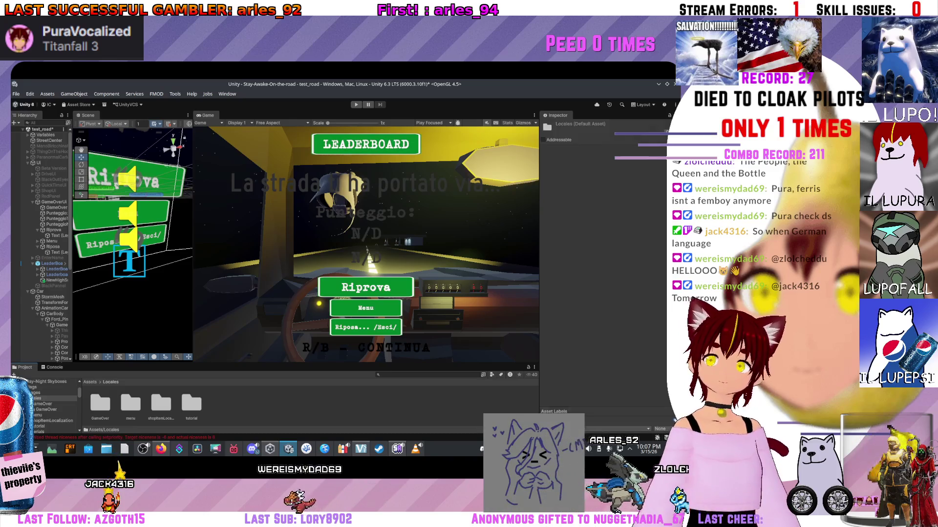
{"action": "key", "text": "ctrl+p"}
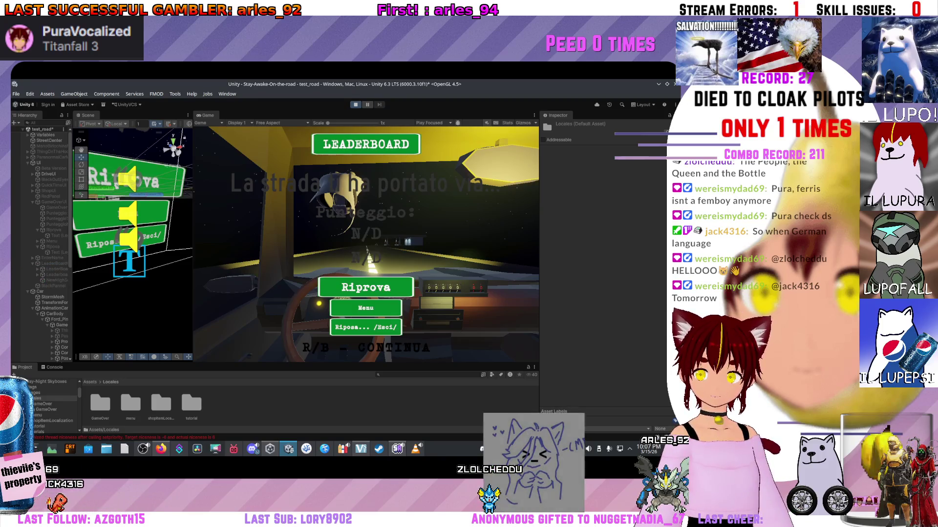
{"action": "key", "text": "r"}
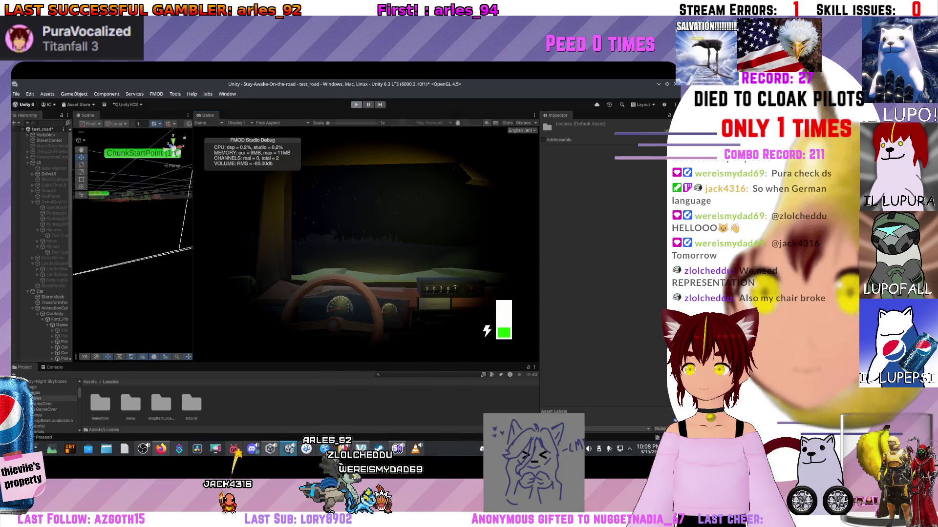
{"action": "key", "text": "ctrl+p"}
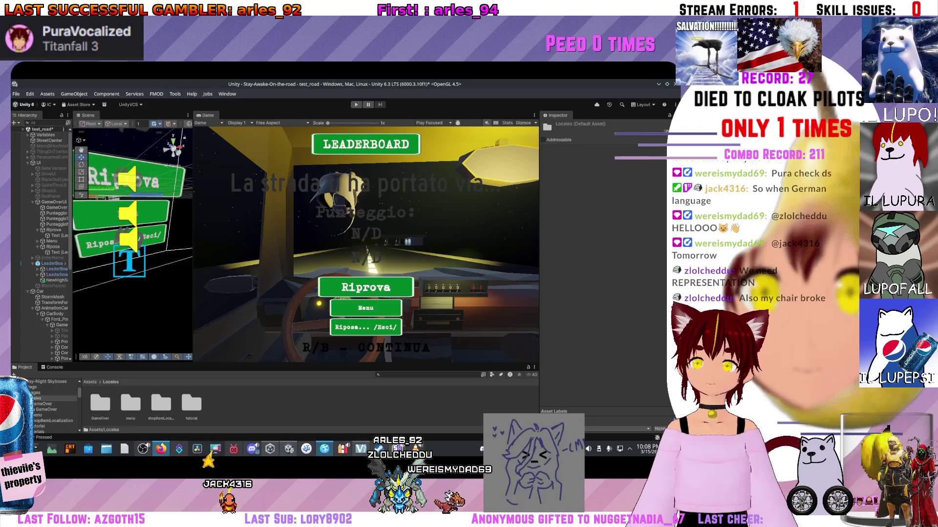
{"action": "left_click", "coordinate": [306, 449]}
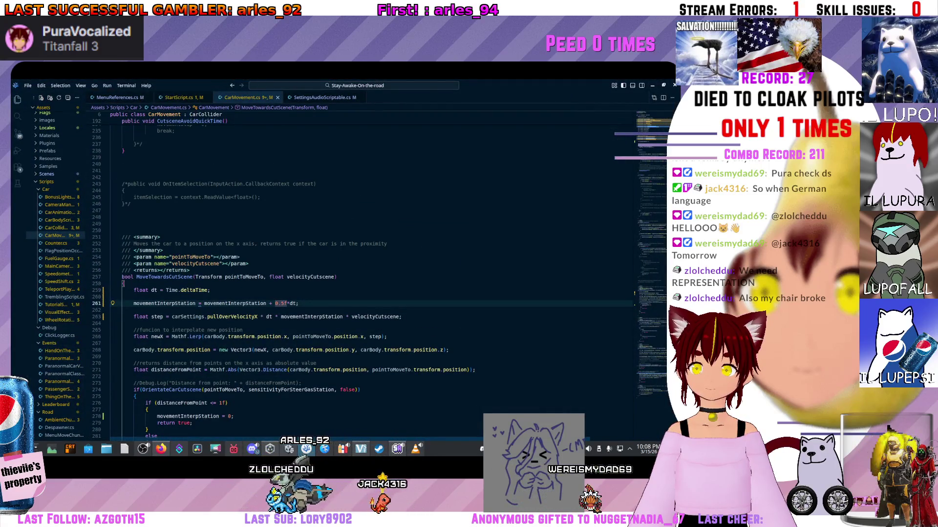
Step: Change line 261's increment to 1.5f*dt, save CarMovement.cs, and go back to Unity
{"action": "type", "text": "1"}
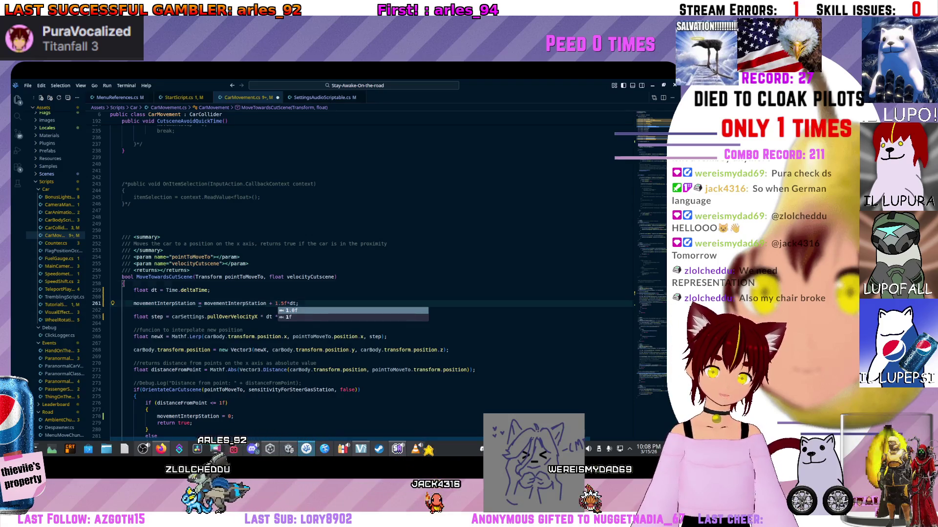
{"action": "left_click", "coordinate": [123, 283]}
{"action": "key", "text": "ctrl+s"}
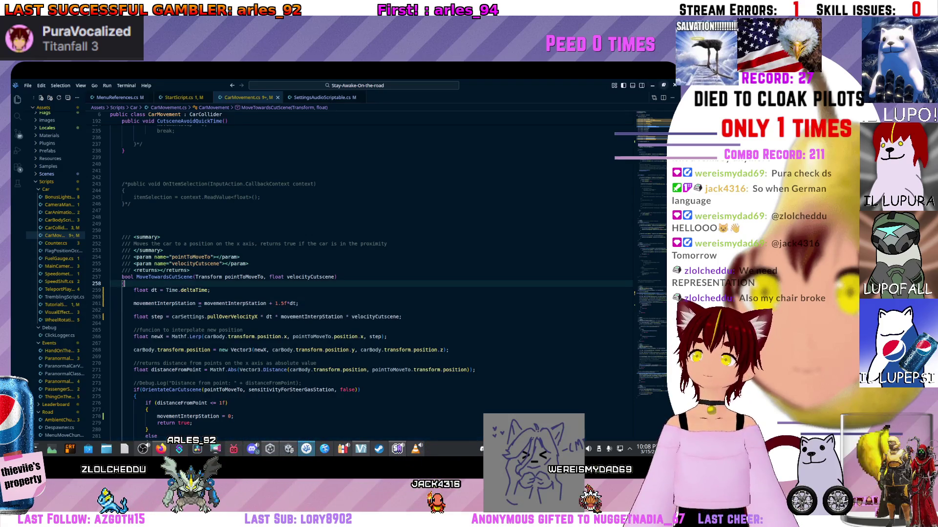
{"action": "key", "text": "alt+Tab"}
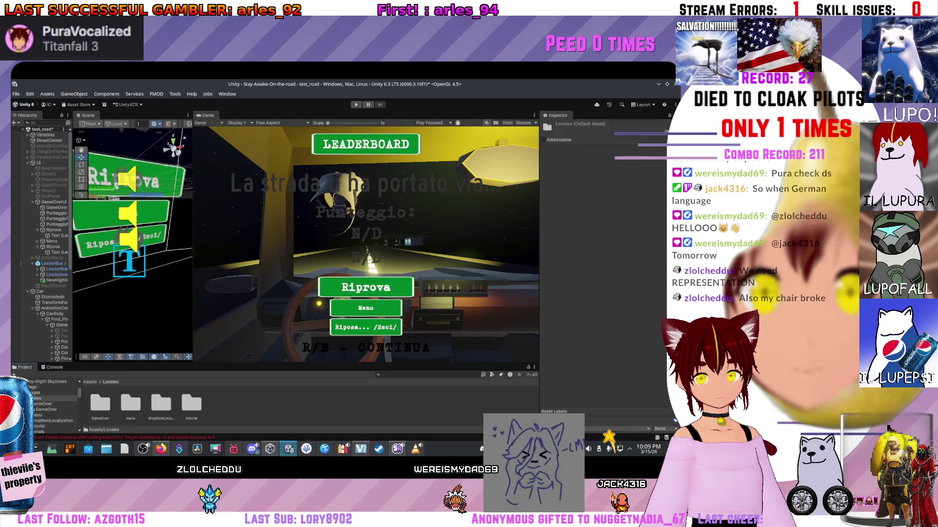
Step: Check the Italian to-do notes in Kate, then bring up Unity's Project window asset menu
{"action": "left_click", "coordinate": [324, 448]}
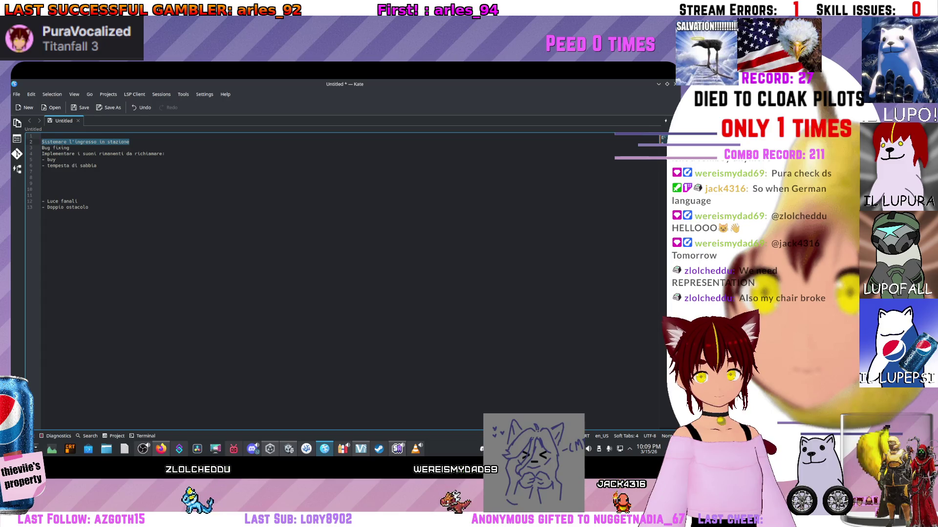
{"action": "left_click", "coordinate": [289, 449]}
{"action": "right_click", "coordinate": [296, 395]}
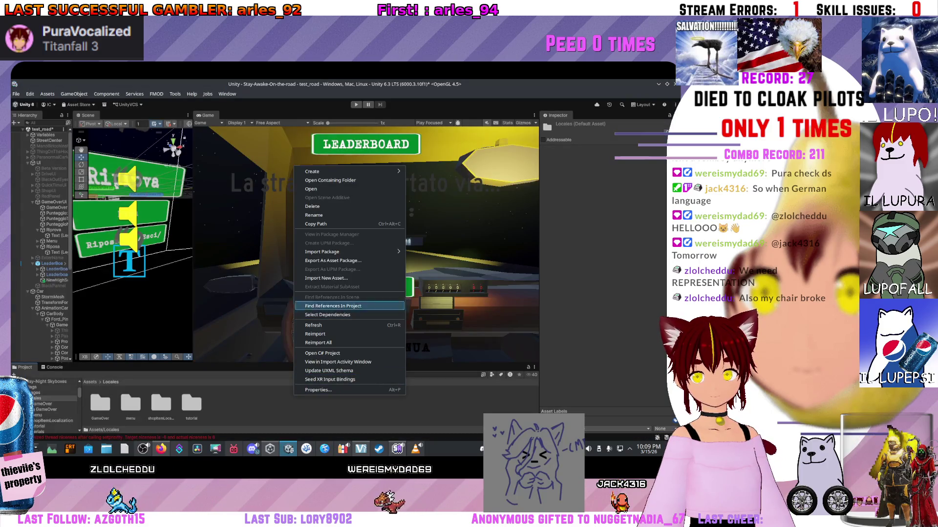
Step: Refresh the project assets and enter Play mode on the game-over leaderboard screen
{"action": "left_click", "coordinate": [314, 325]}
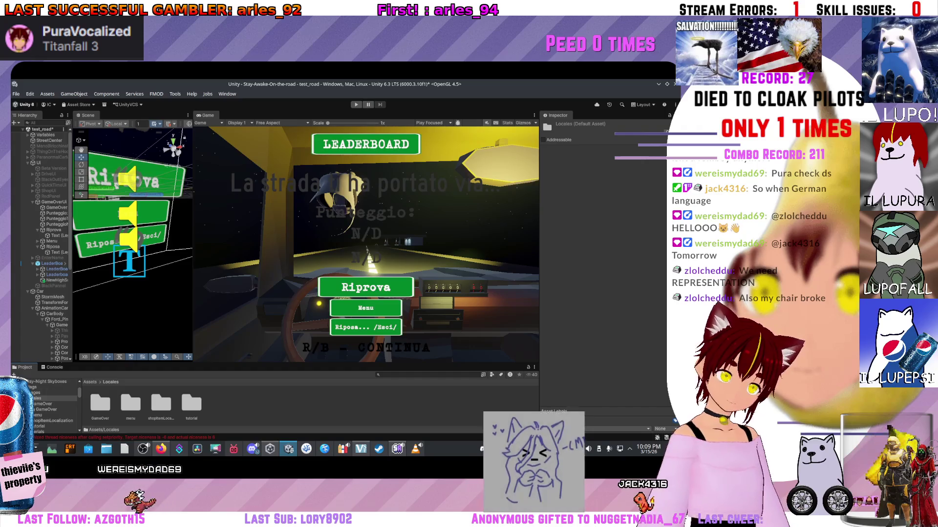
{"action": "key", "text": "ctrl+p"}
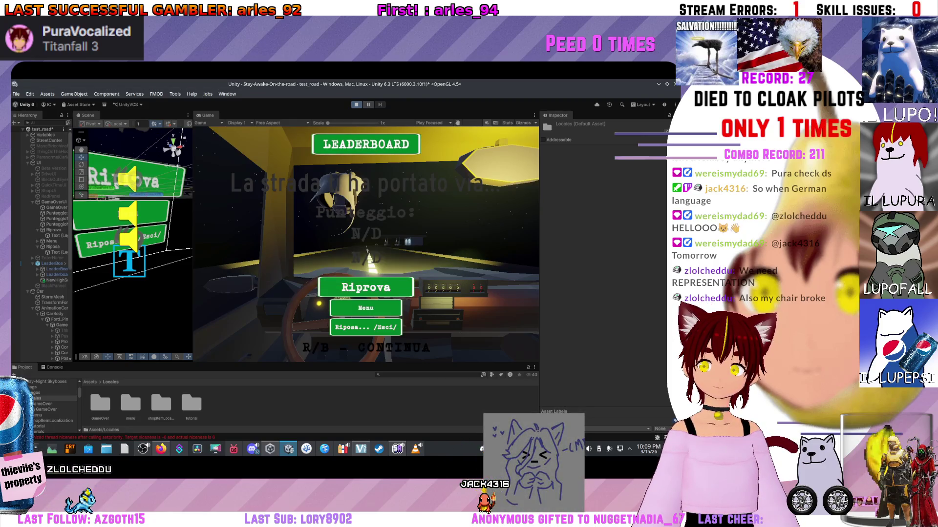
Step: Restart with R, play a fresh driving run, and stop Play mode at the game-over screen
{"action": "key", "text": "r"}
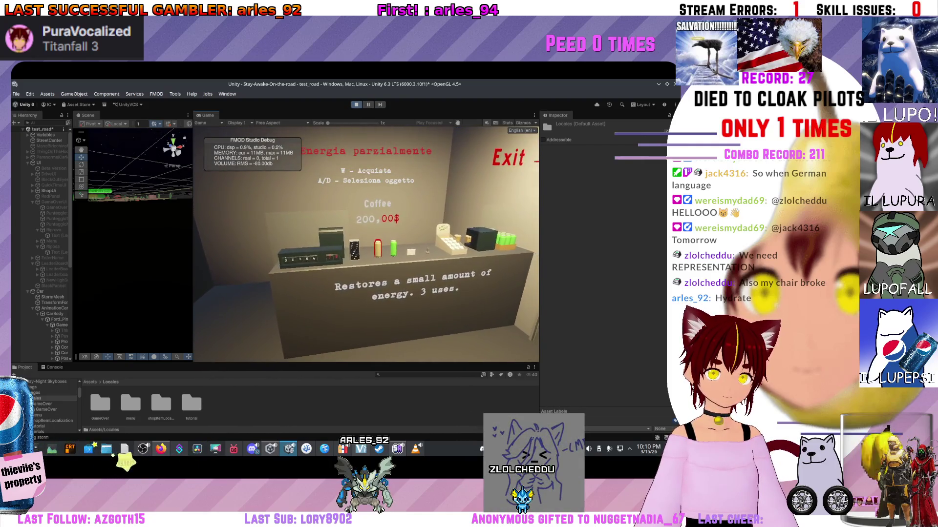
{"action": "key", "text": "ctrl+p"}
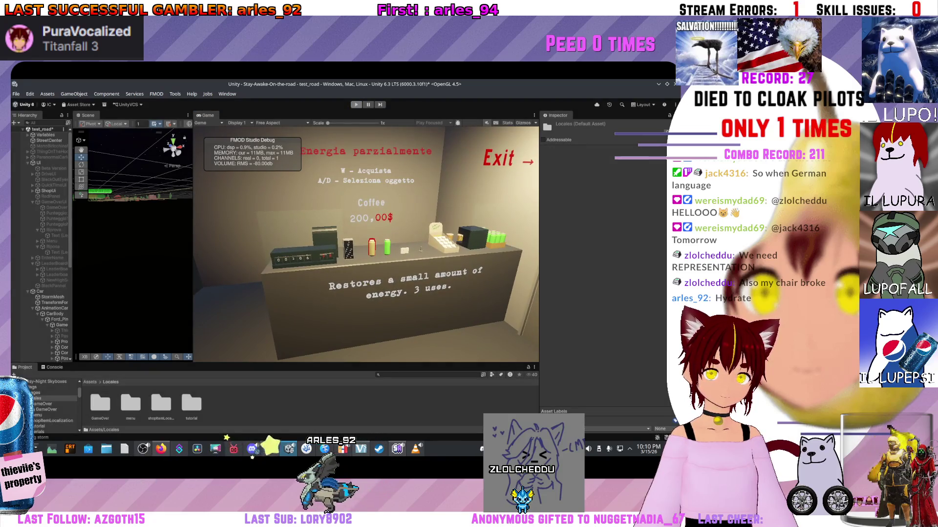
{"action": "key", "text": "ctrl+p"}
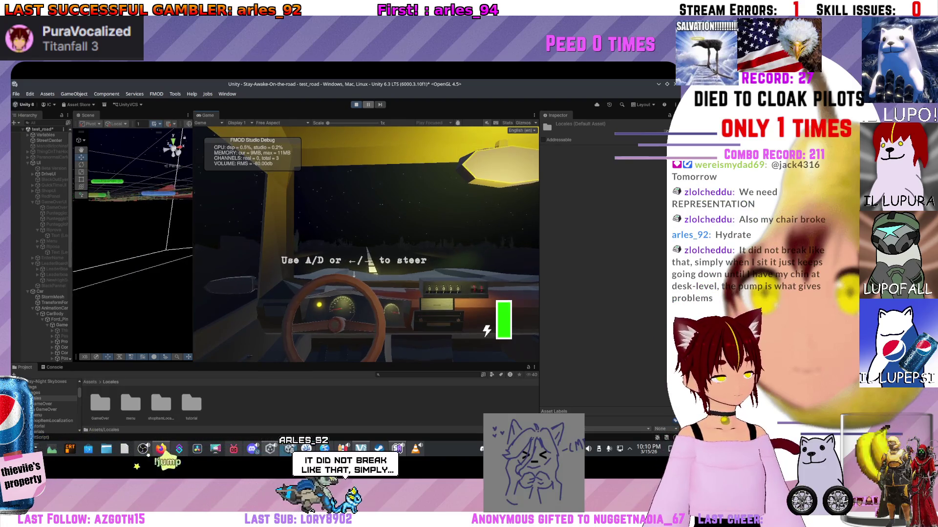
{"action": "key", "text": "ctrl+p"}
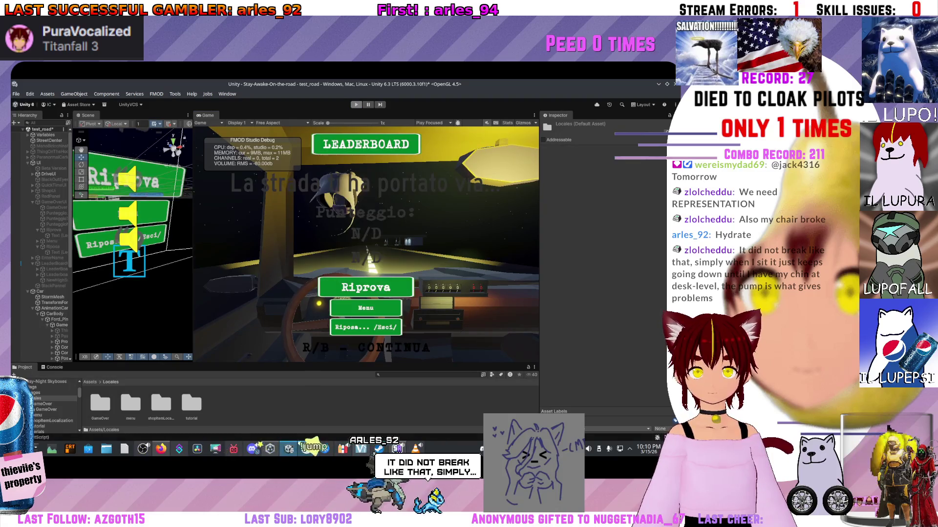
Step: Switch to CarMovement.cs in Visual Studio Code at the 1.8f interpolation line
{"action": "key", "text": "alt+Tab"}
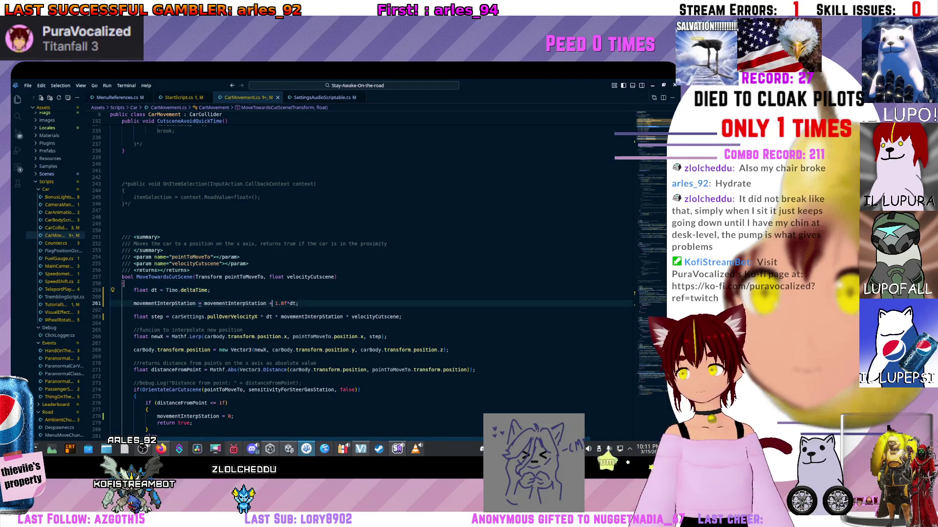
Step: Swap the fixed 1.8f on line 261 for the accelerationCurveGasStation variable
{"action": "key", "text": "BackSpace"}
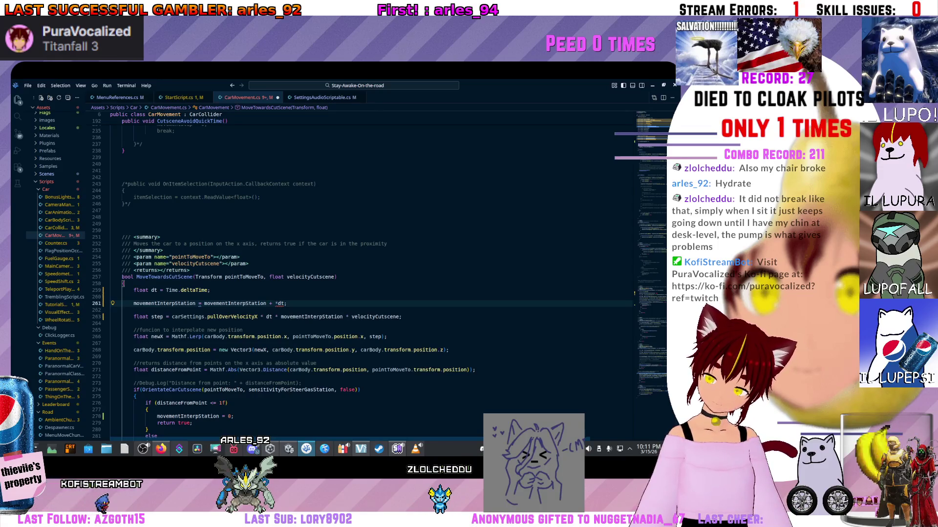
{"action": "type", "text": "accelea"}
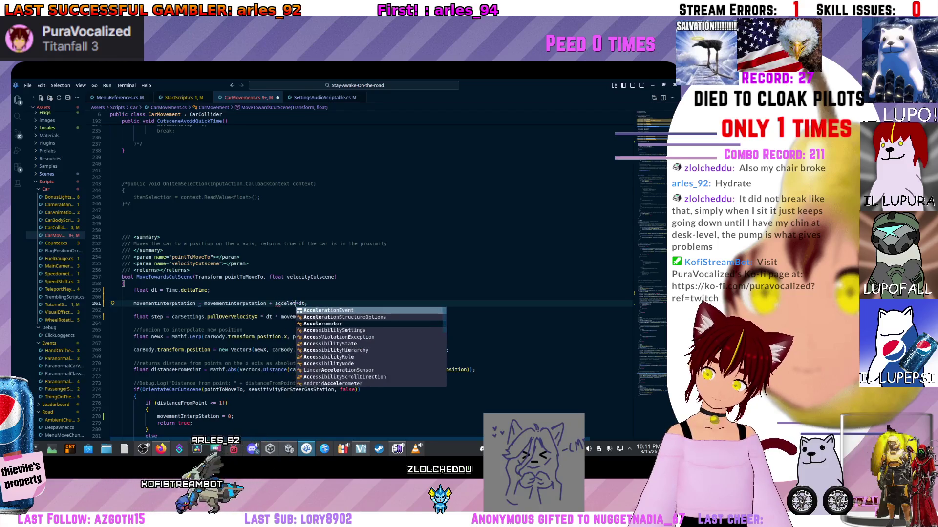
{"action": "key", "text": "BackSpace"}
{"action": "type", "text": "ration"}
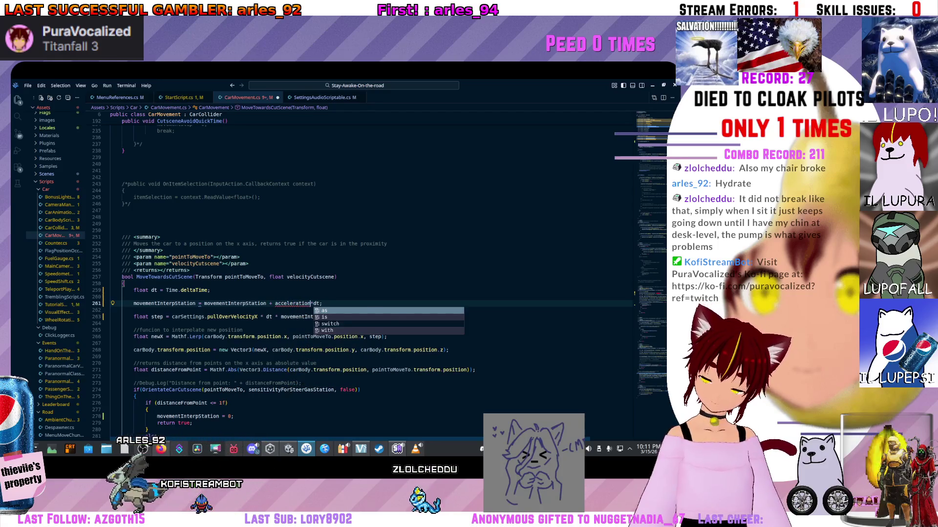
{"action": "type", "text": "CurveGasStation"}
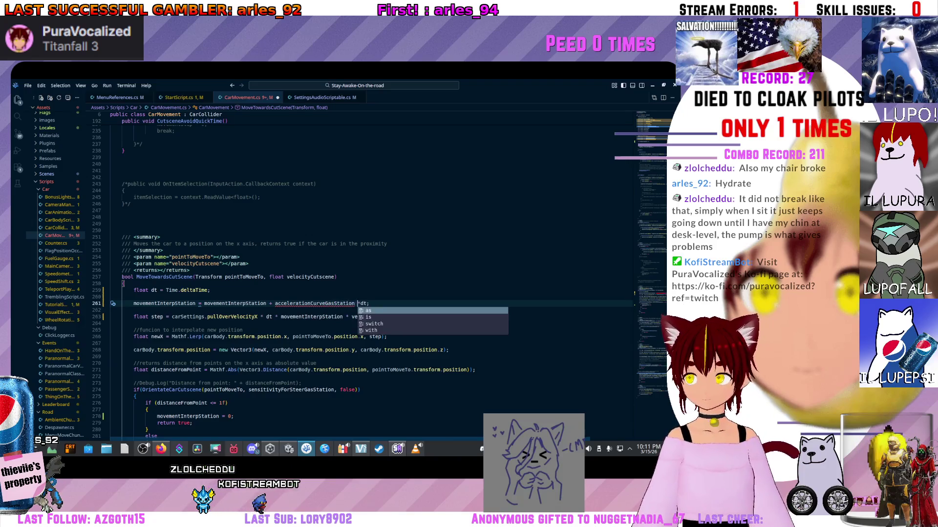
{"action": "scroll", "coordinate": [371, 274], "scroll_direction": "up", "scroll_amount": 15}
{"action": "scroll", "coordinate": [371, 273], "scroll_direction": "up", "scroll_amount": 15}
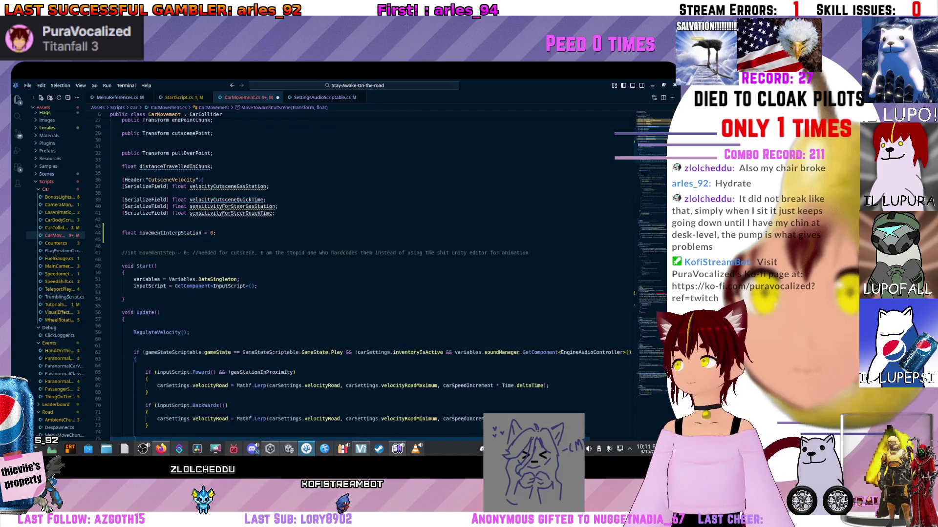
Step: Review the field declarations at the top of CarMovement.cs, then return to Unity
{"action": "scroll", "coordinate": [371, 274], "scroll_direction": "up", "scroll_amount": 5}
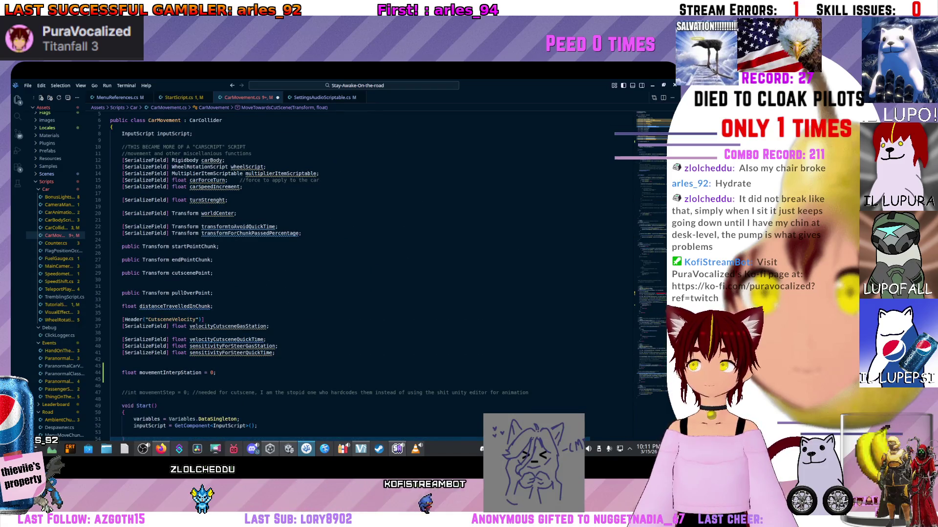
{"action": "scroll", "coordinate": [371, 273], "scroll_direction": "up", "scroll_amount": 2}
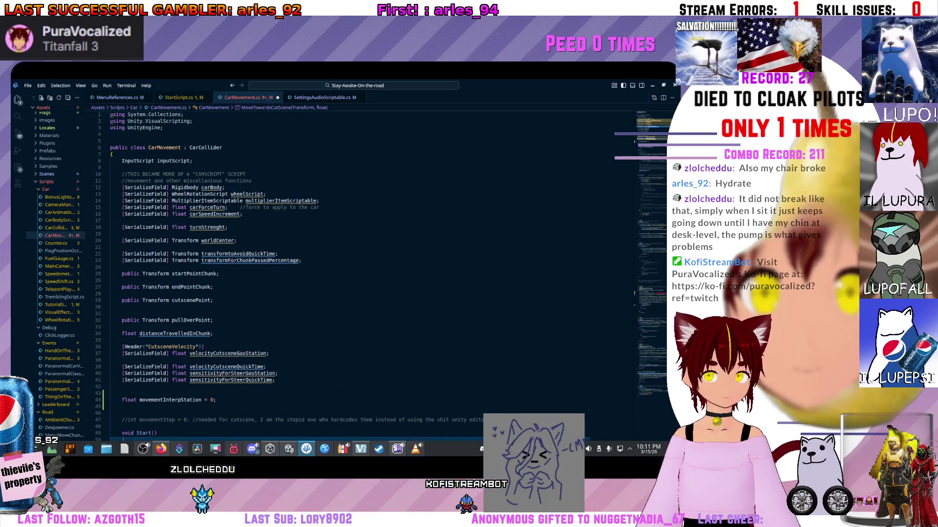
{"action": "mouse_move", "coordinate": [250, 260]}
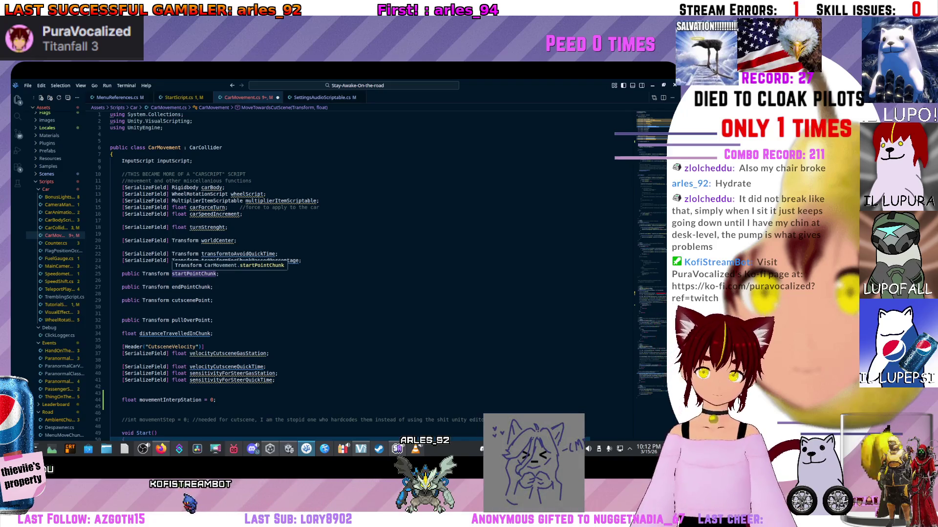
{"action": "key", "text": "alt+Tab"}
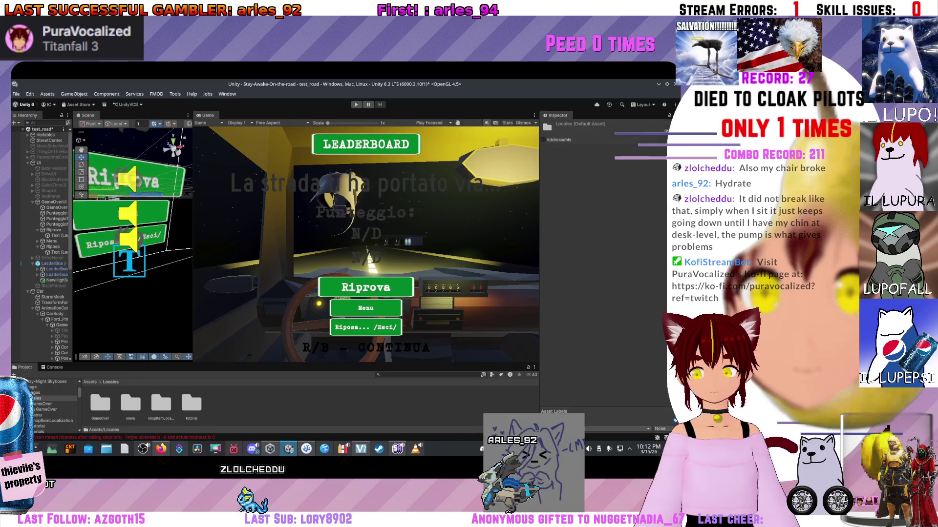
Step: Enlarge the Project panel and browse from Assets into Scripts/ScriptableObjects
{"action": "left_click_drag", "start_coordinate": [273, 364], "coordinate": [274, 265]}
{"action": "left_click", "coordinate": [90, 283]}
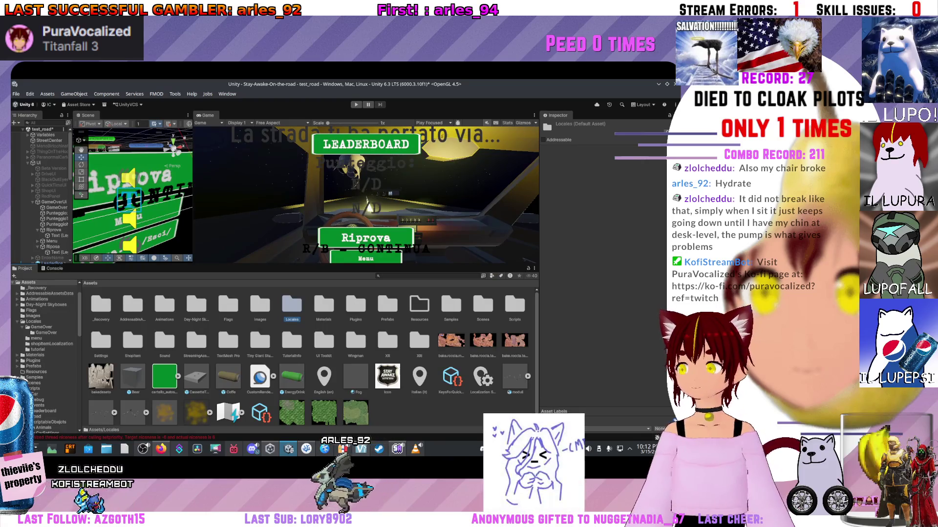
{"action": "left_click", "coordinate": [482, 305]}
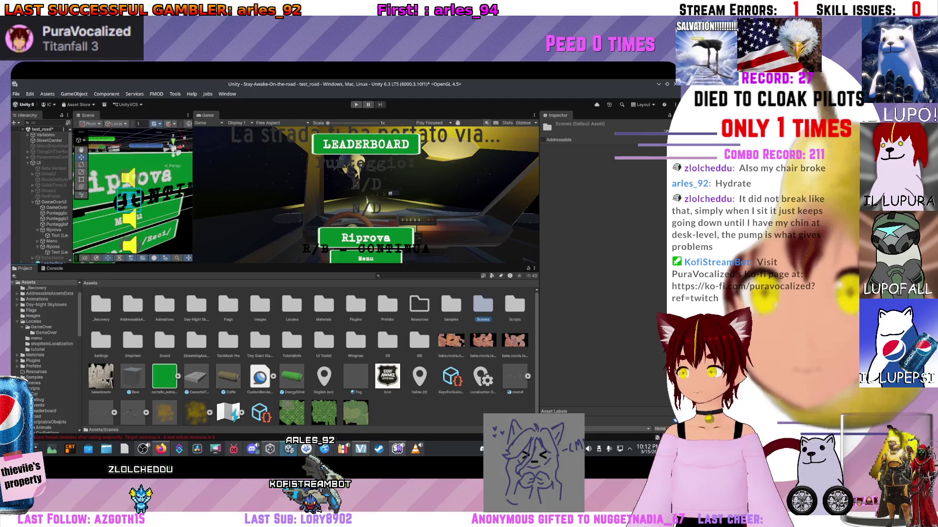
{"action": "left_click", "coordinate": [514, 305]}
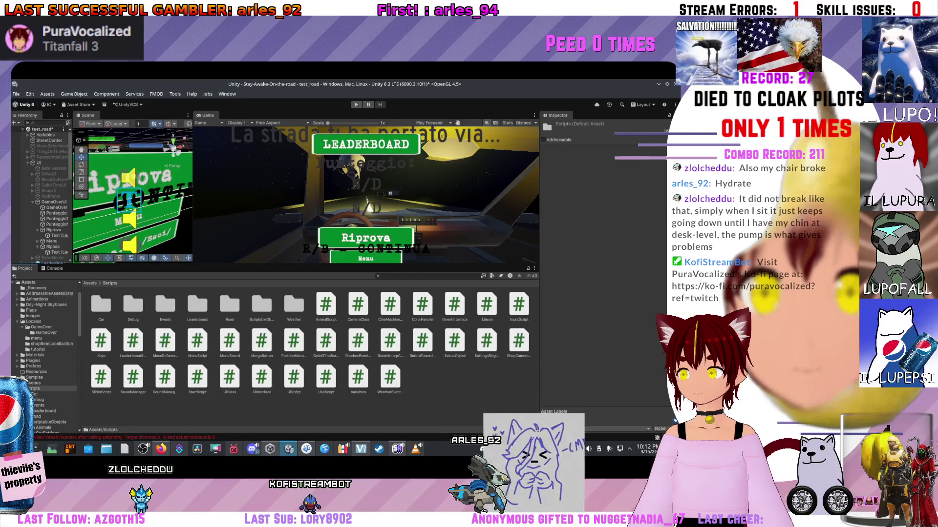
{"action": "left_click", "coordinate": [49, 422]}
Step: Open the CarSettings folder and select the CarSettings asset to show its values in the Inspector
{"action": "right_click", "coordinate": [217, 334]}
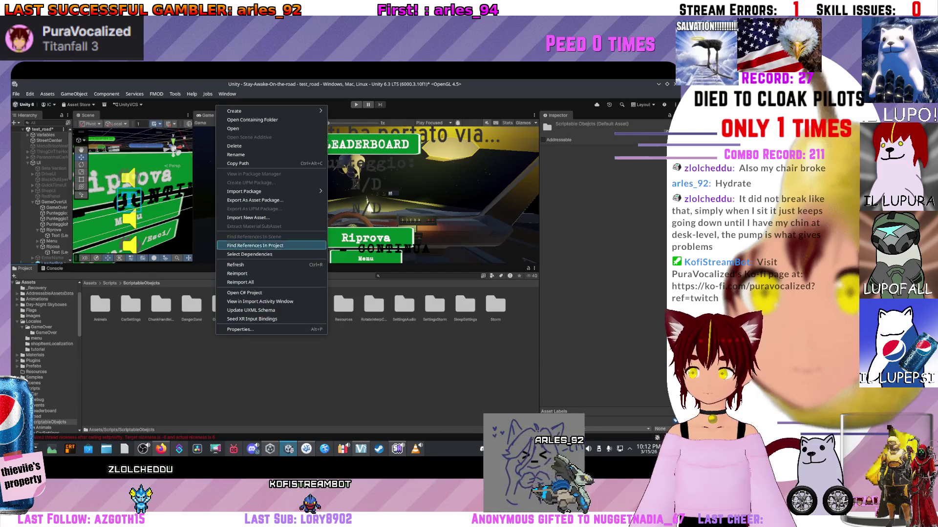
{"action": "mouse_move", "coordinate": [273, 111]}
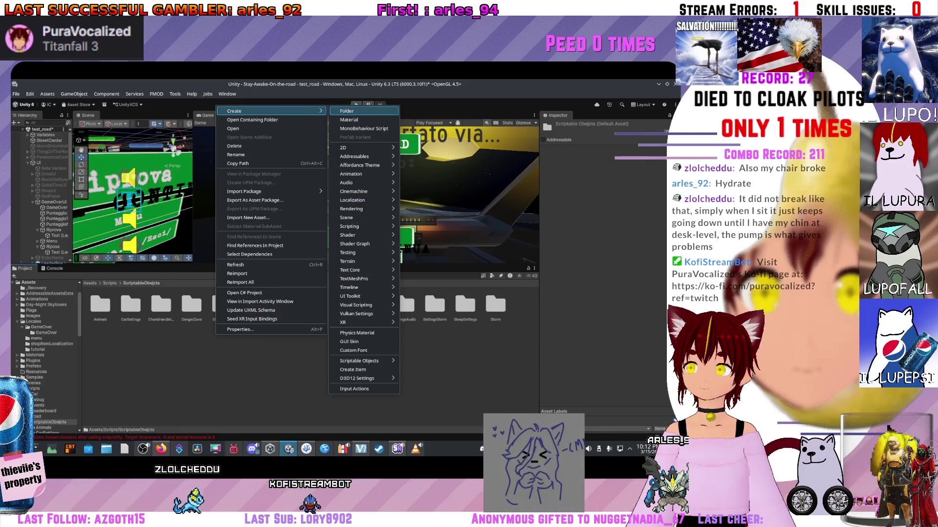
{"action": "key", "text": "Escape"}
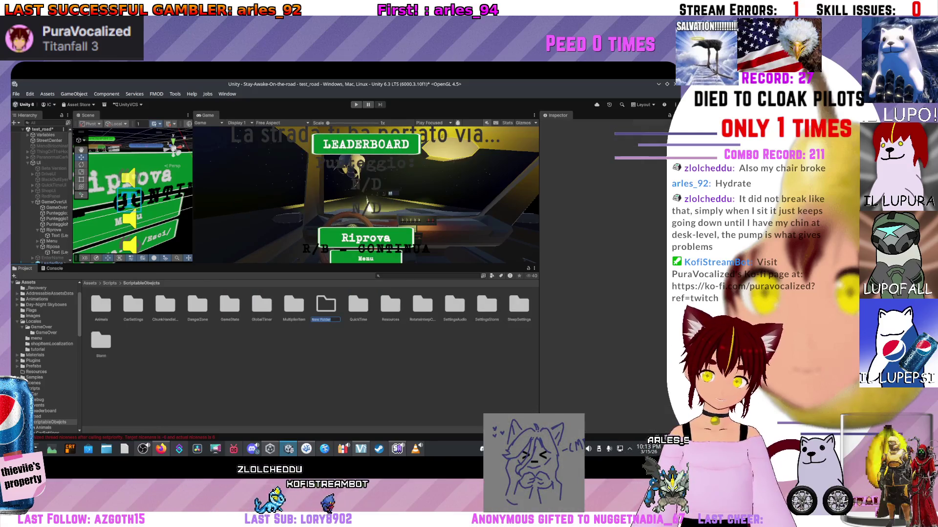
{"action": "double_click", "coordinate": [133, 305]}
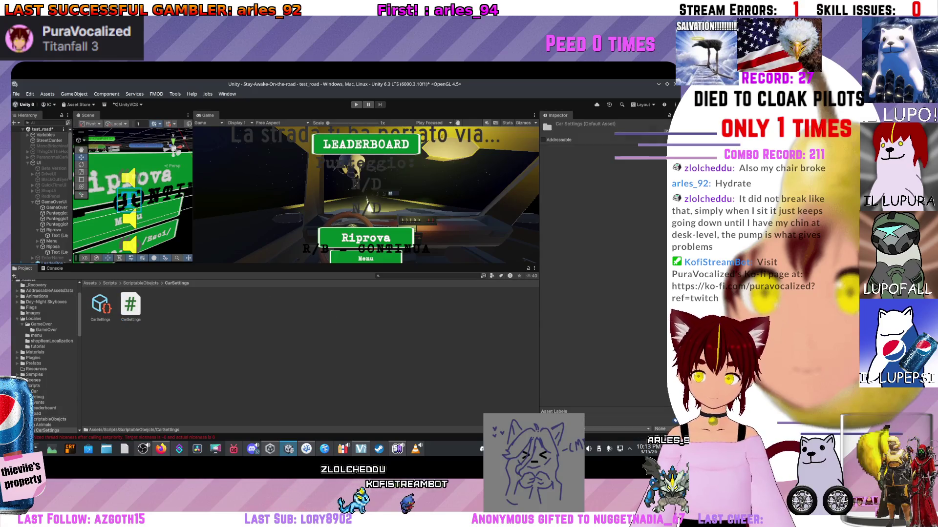
{"action": "left_click", "coordinate": [101, 304]}
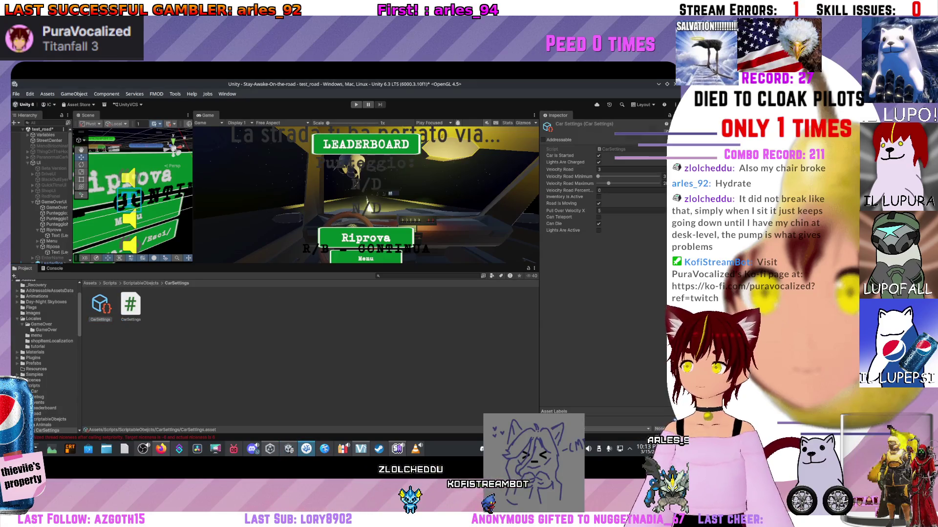